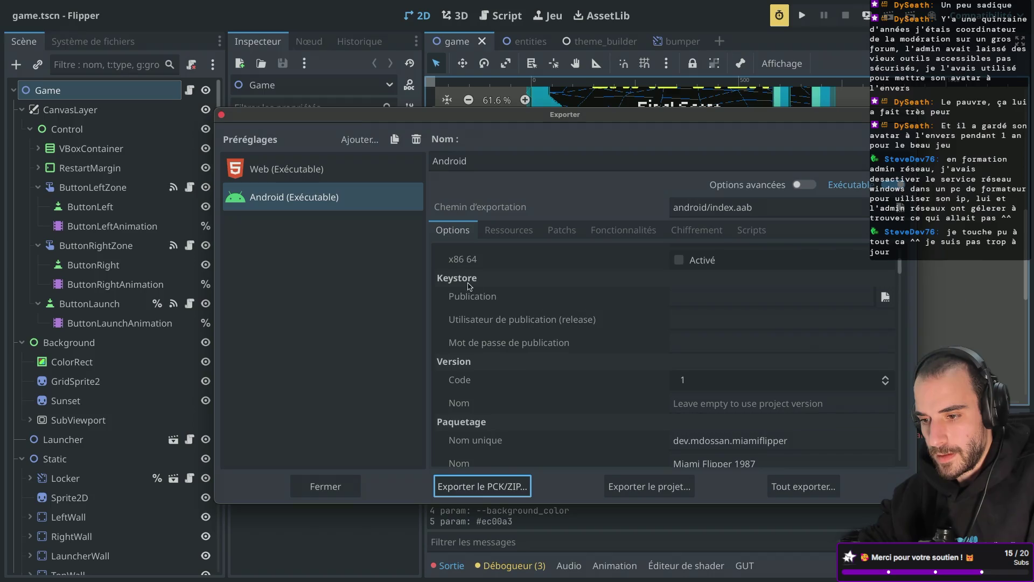
# - Open the release keystore file browser from the export options and enter 'keystore' as the file name
pyautogui.click(479, 295)
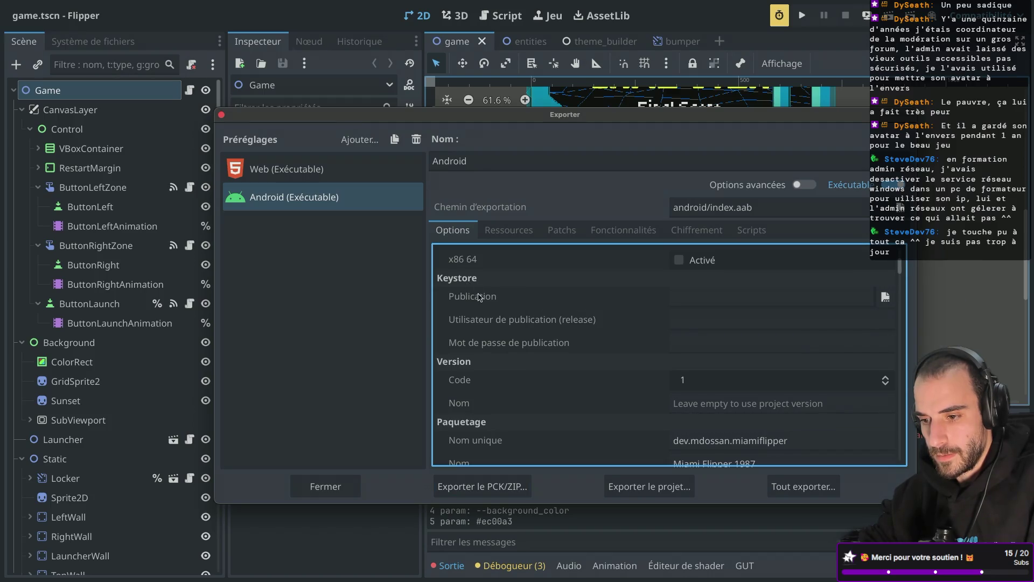
pyautogui.moveTo(479, 297)
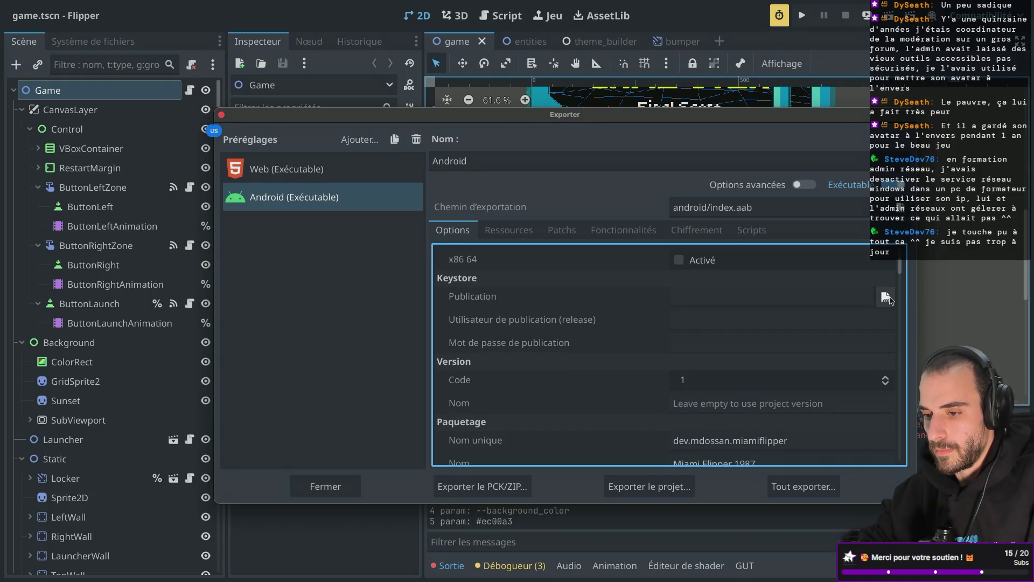
pyautogui.click(885, 298)
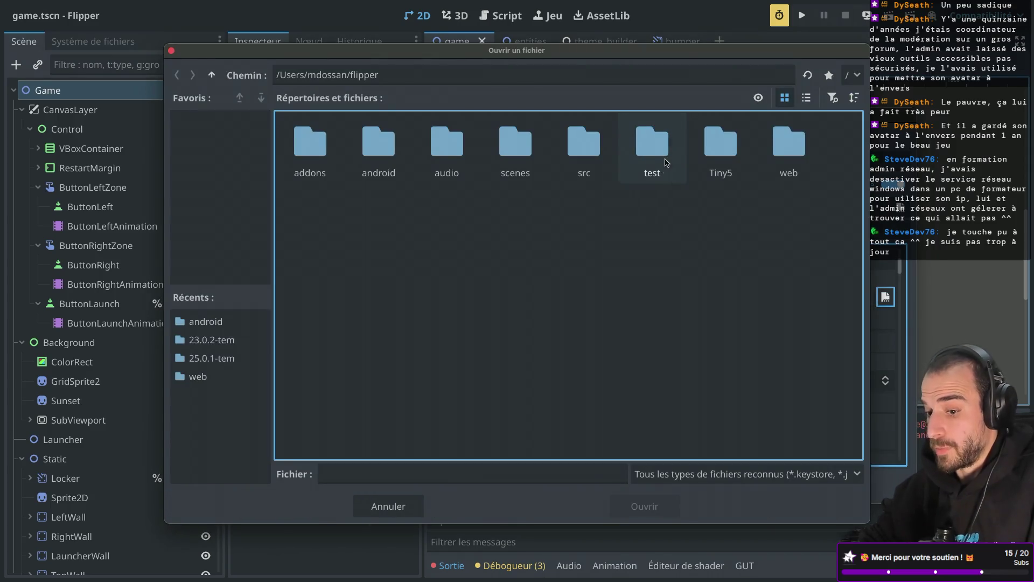
pyautogui.click(397, 469)
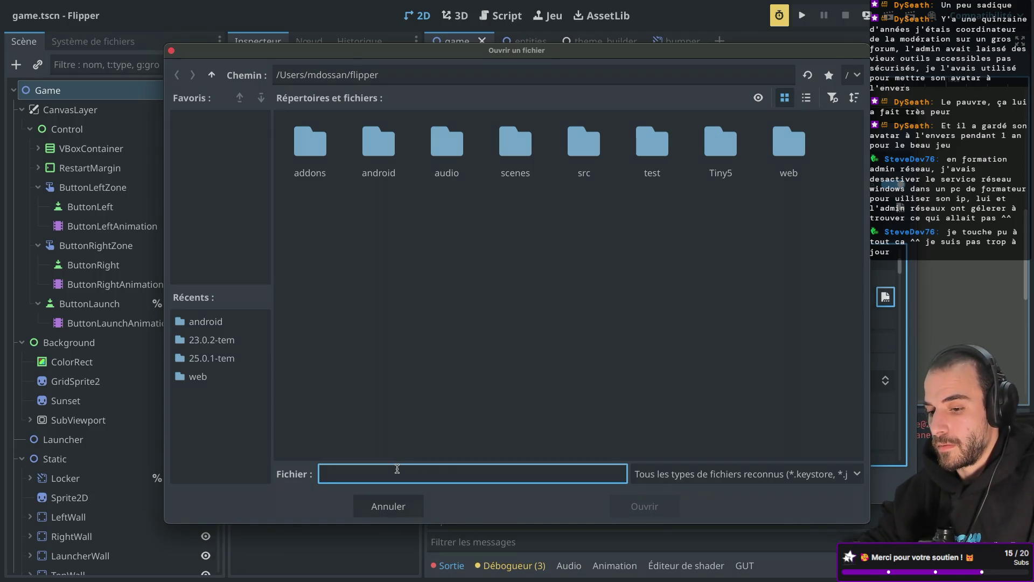
pyautogui.write('keystore')
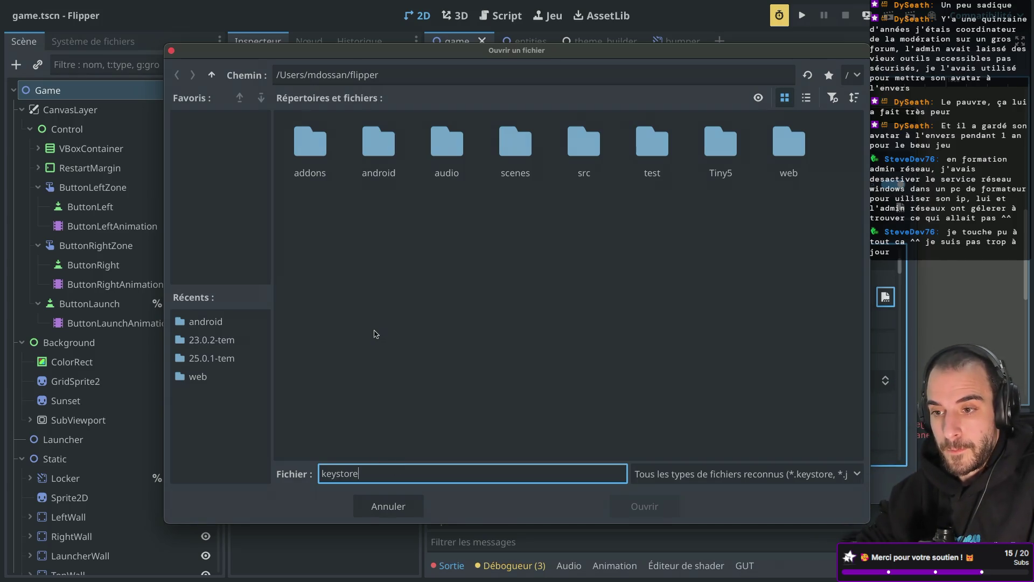
# - Change the folder path to 'kestore', then go up to the home folder
pyautogui.doubleClick(373, 75)
pyautogui.press('BackSpace')
pyautogui.write('kestore')
pyautogui.press('Return')
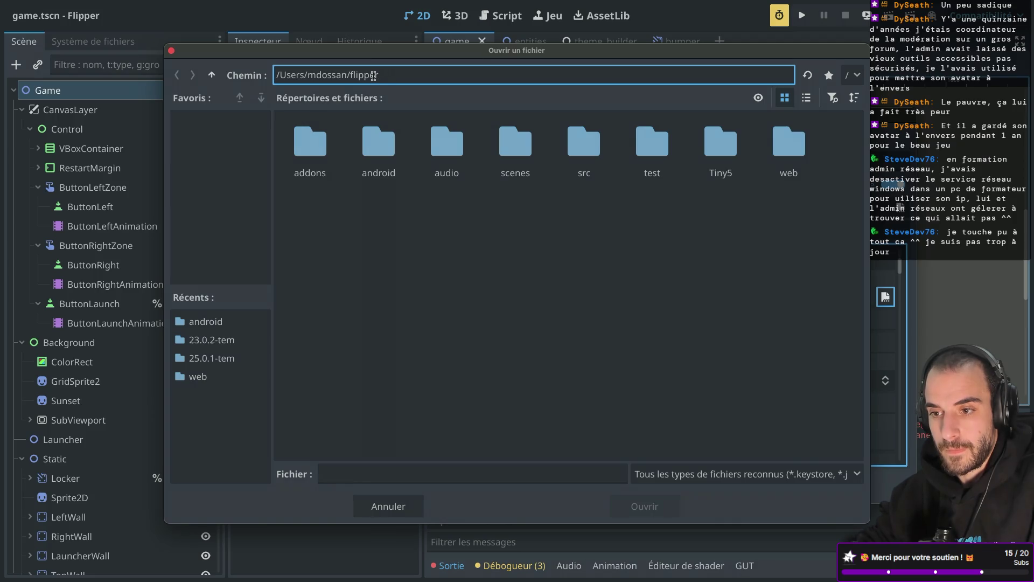
pyautogui.click(212, 74)
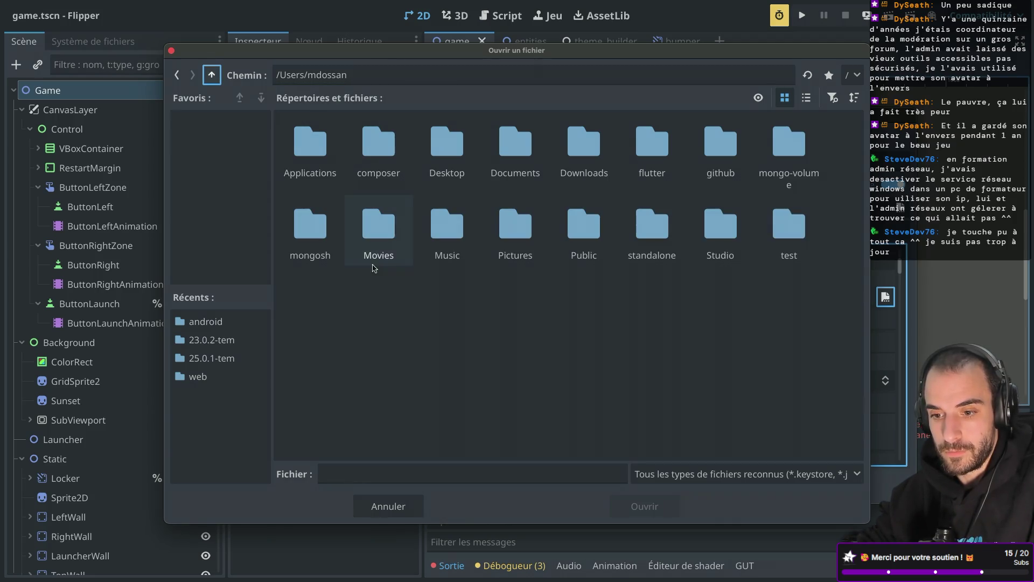
# - Check the file area's context menu, then close the file picker without choosing a keystore
pyautogui.rightClick(369, 336)
pyautogui.click(675, 356)
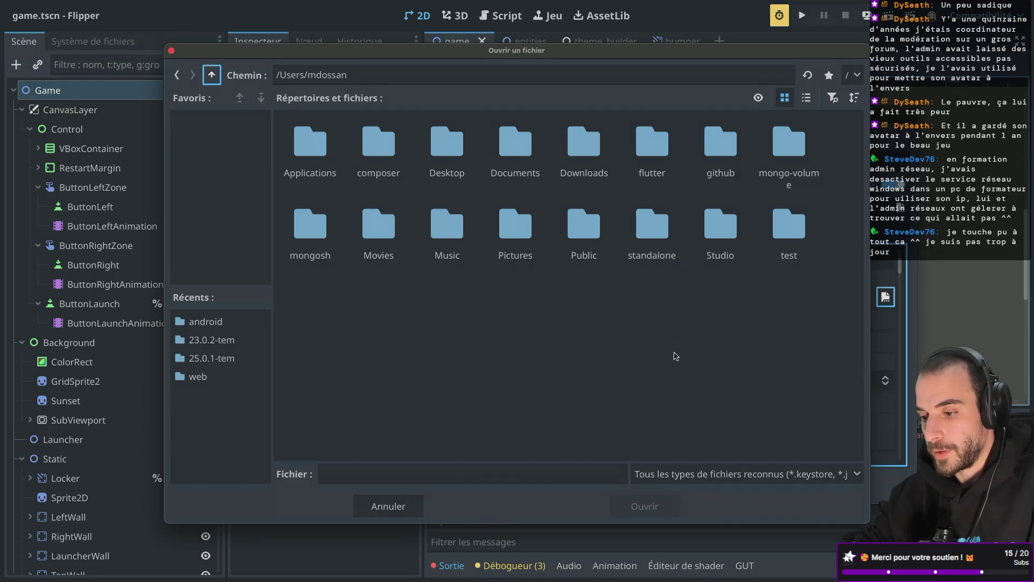
pyautogui.rightClick(675, 356)
pyautogui.click(593, 371)
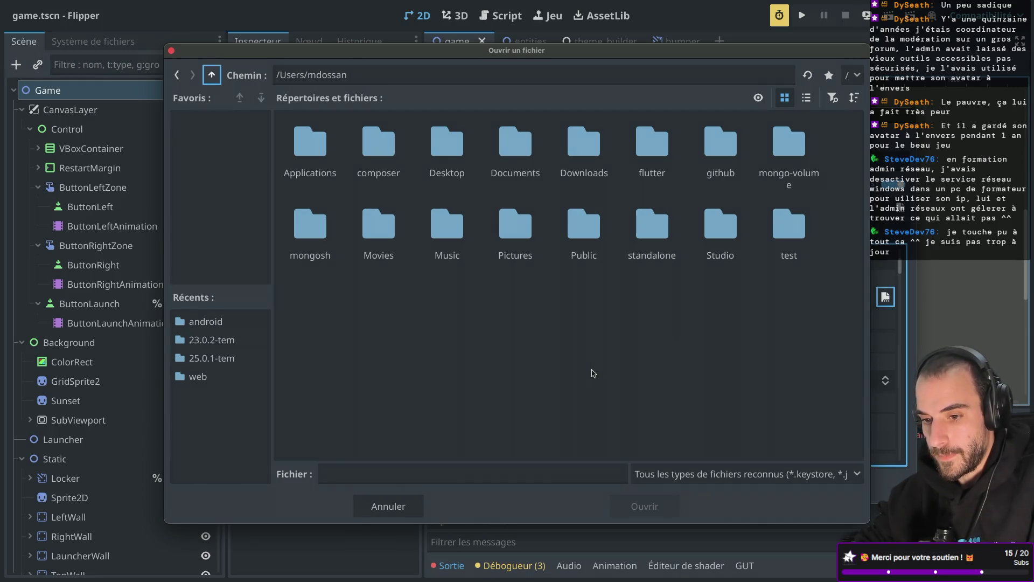
pyautogui.rightClick(593, 371)
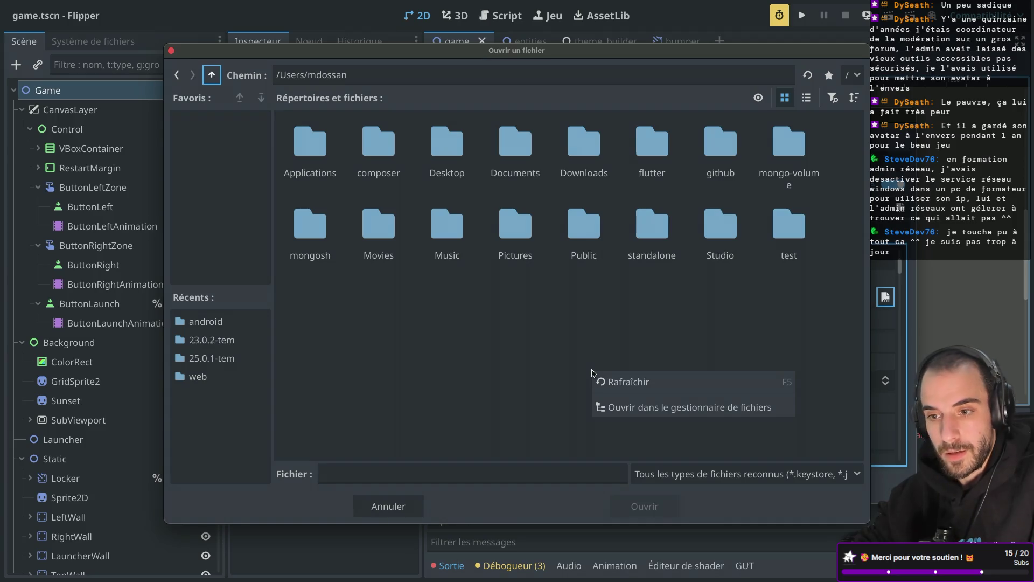
pyautogui.click(546, 372)
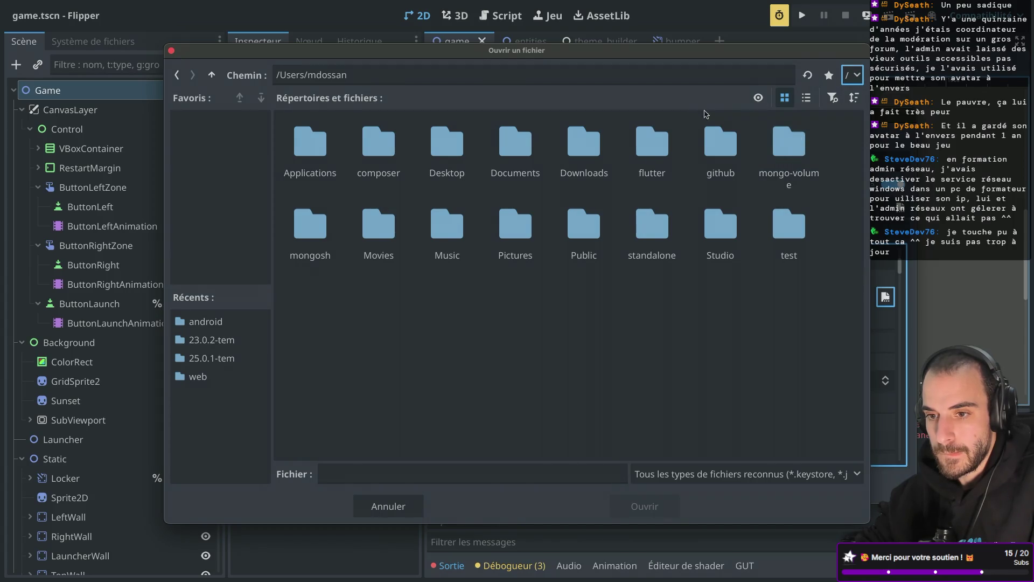
pyautogui.click(409, 477)
pyautogui.write('flipper.keystore')
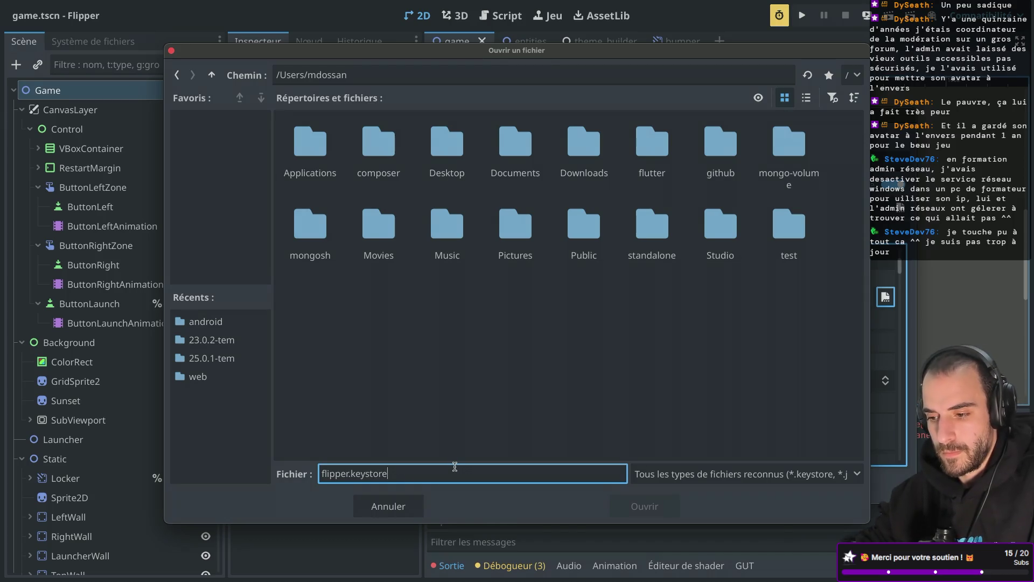
pyautogui.click(410, 398)
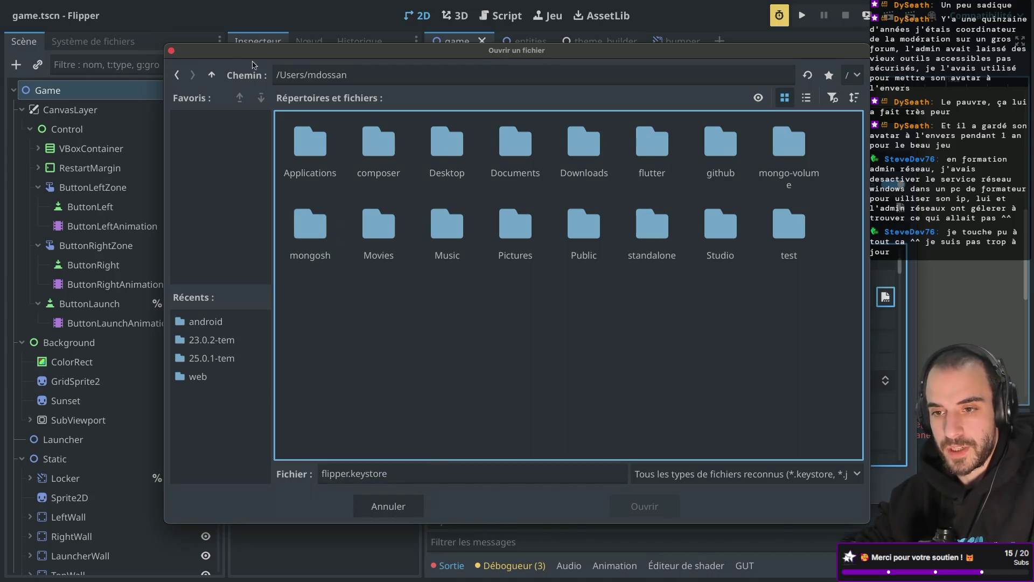
pyautogui.click(171, 52)
# - In a new browser tab, search 'android standalone keystore' and open the Android Keystore documentation result
pyautogui.hotkey('ctrl', 'Right')
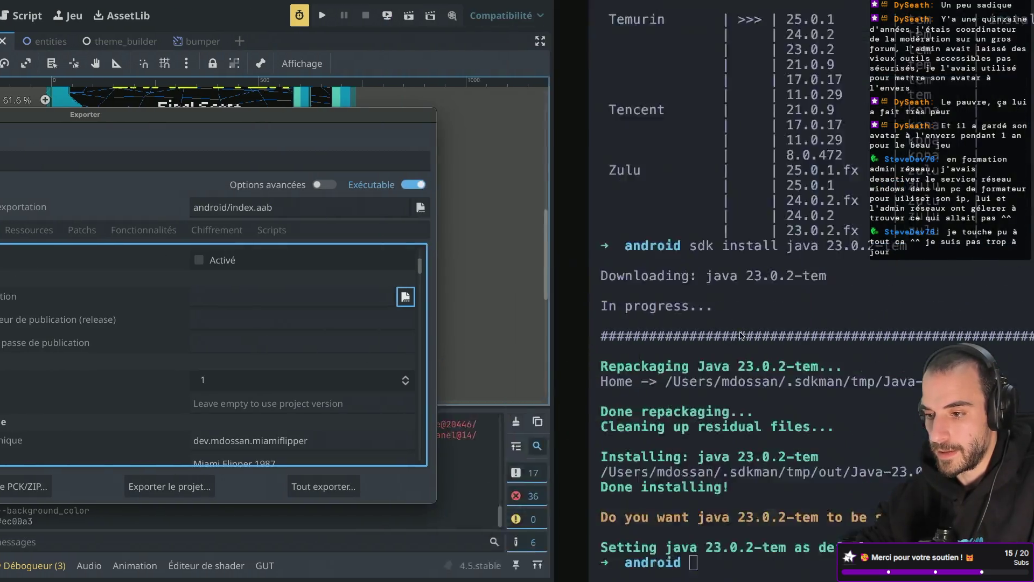
pyautogui.hotkey('ctrl', 'Right')
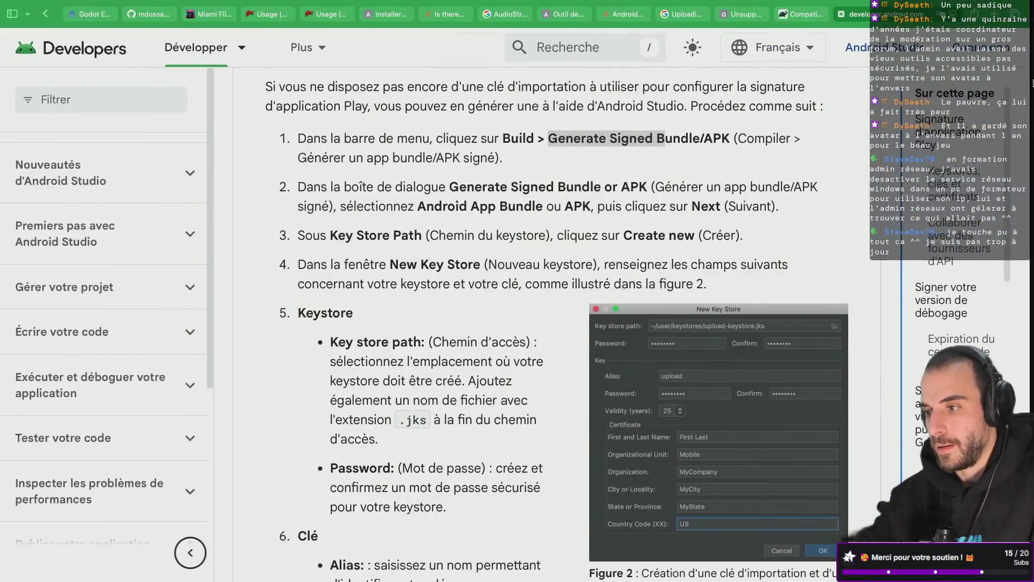
pyautogui.click(993, 20)
pyautogui.write('godo')
pyautogui.press('BackSpace')
pyautogui.press('BackSpace')
pyautogui.press('BackSpace')
pyautogui.write('go')
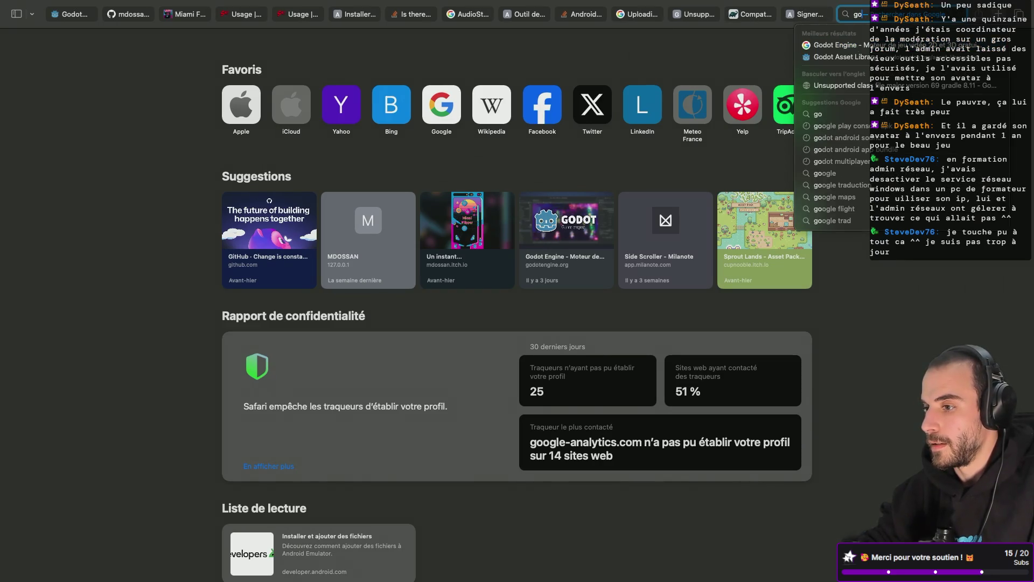
pyautogui.press('BackSpace')
pyautogui.press('BackSpace')
pyautogui.write('android s')
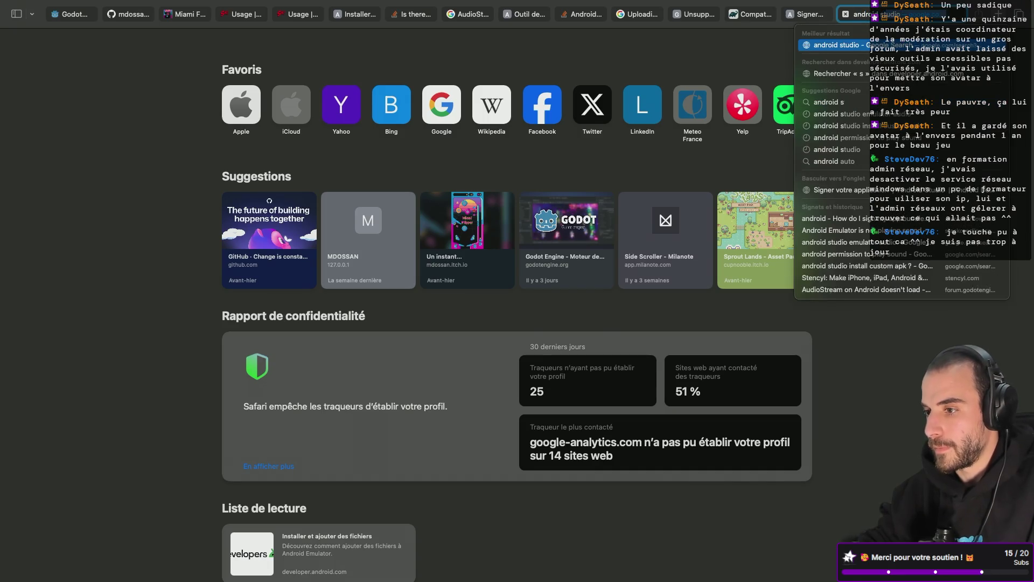
pyautogui.write('tandalone')
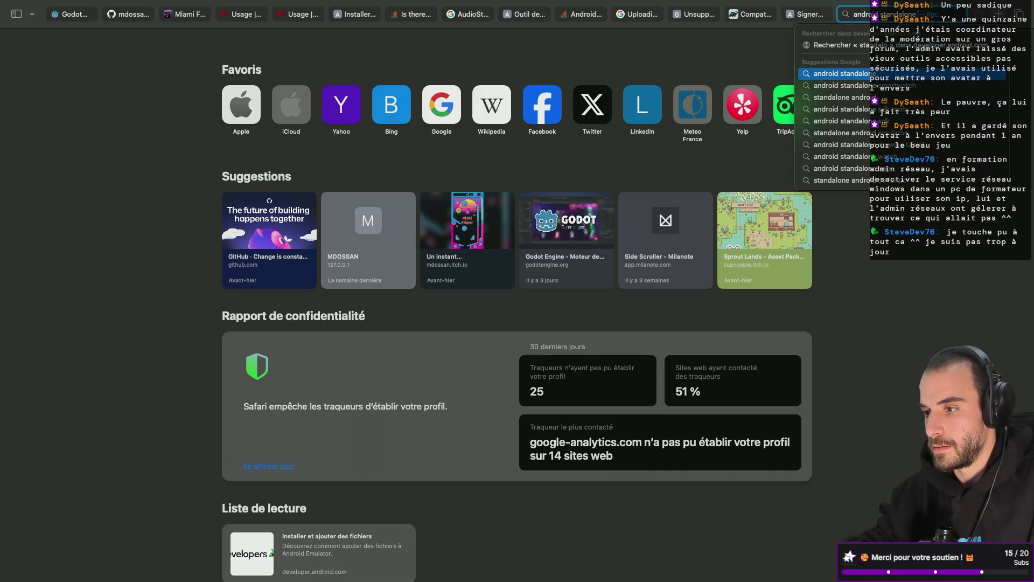
pyautogui.write(' keystore')
pyautogui.press('Return')
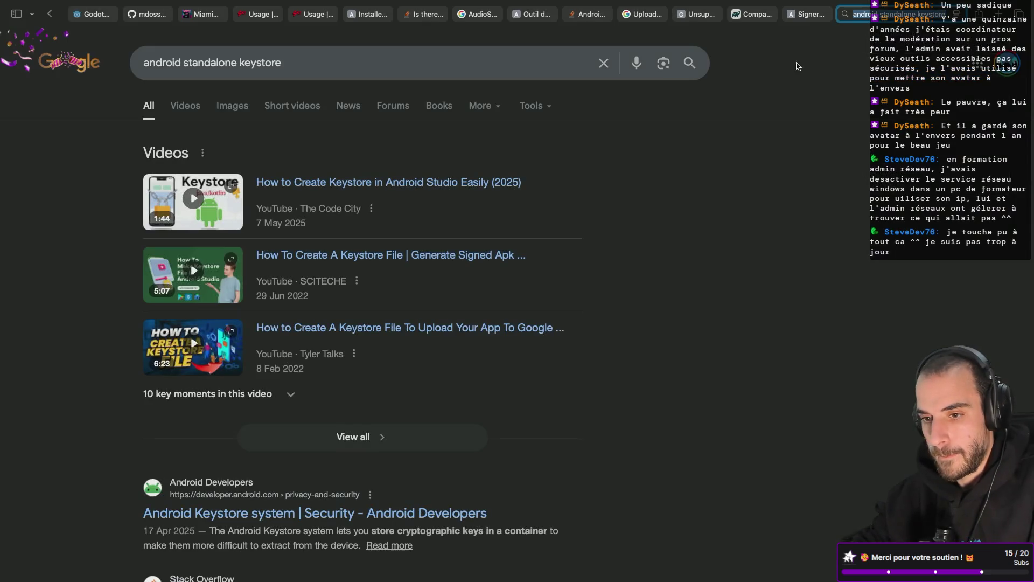
pyautogui.scroll(-5, 349, 306)
pyautogui.click(301, 309)
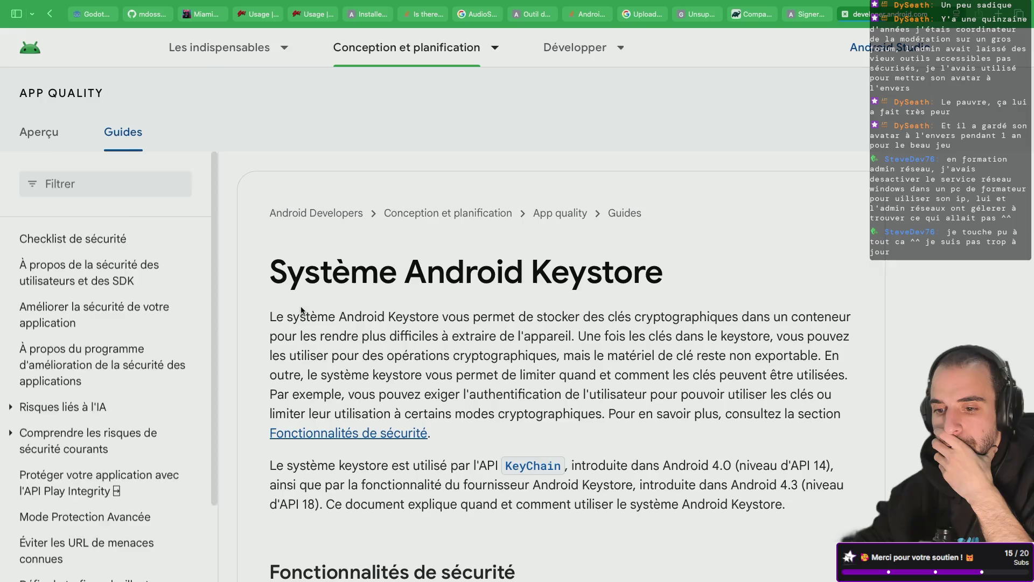
# - Scroll through the Android Keystore system documentation page to read it
pyautogui.scroll(-5, 301, 308)
pyautogui.scroll(2, 301, 308)
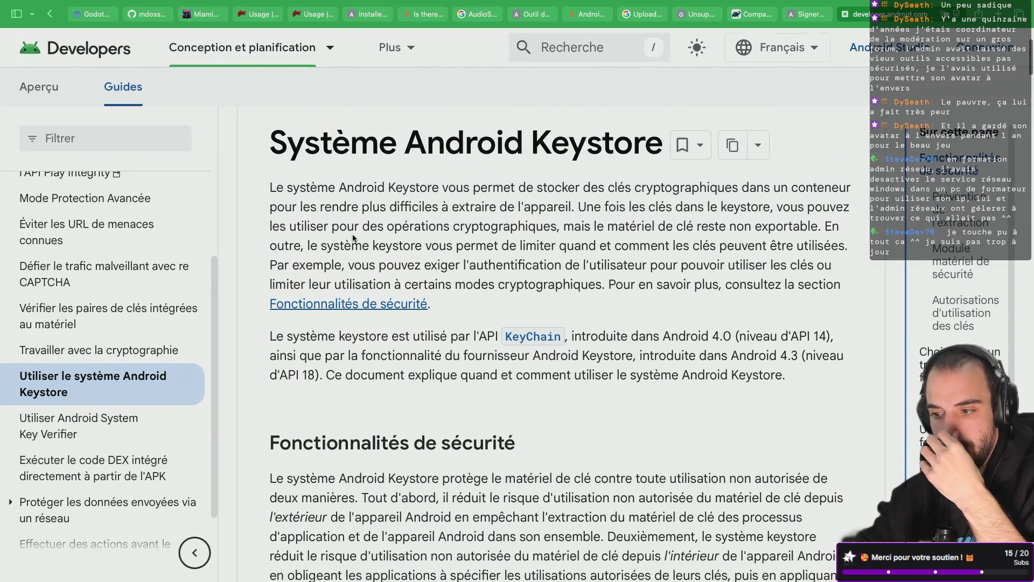
pyautogui.scroll(-8, 353, 237)
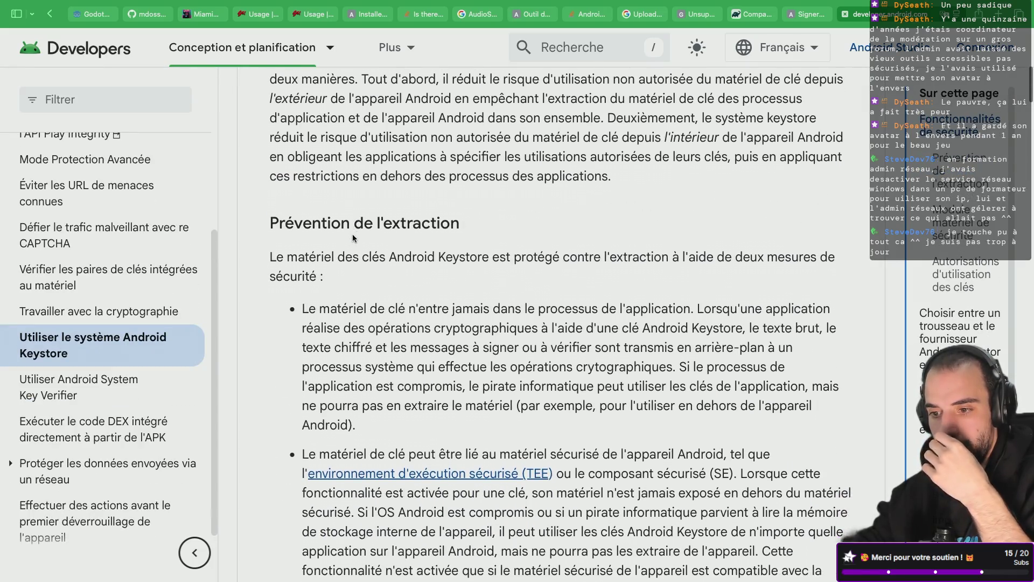
pyautogui.scroll(-10, 352, 237)
pyautogui.scroll(-15, 353, 235)
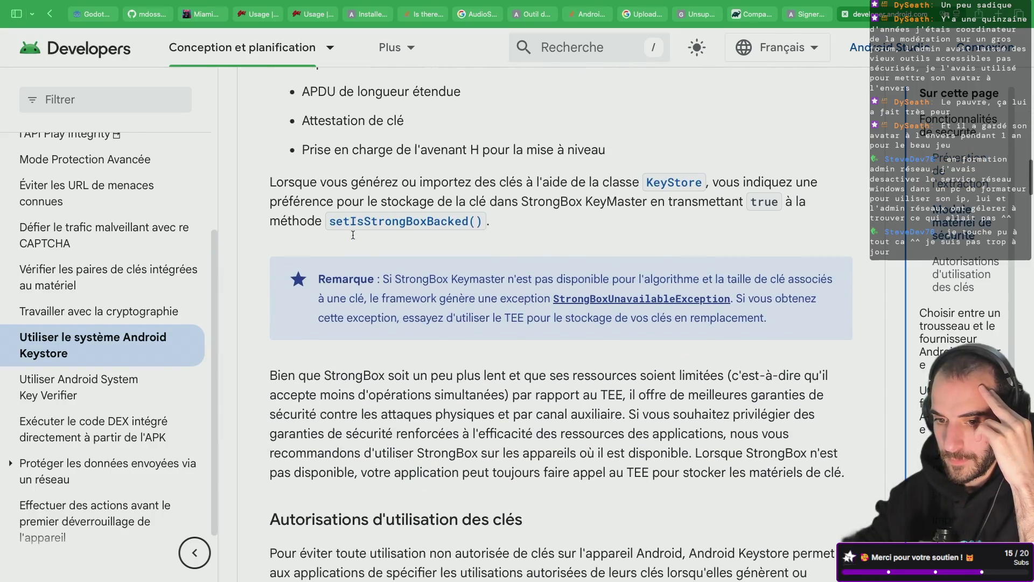
pyautogui.scroll(-5, 353, 235)
pyautogui.scroll(-7, 352, 234)
pyautogui.scroll(-8, 352, 233)
pyautogui.scroll(1, 353, 233)
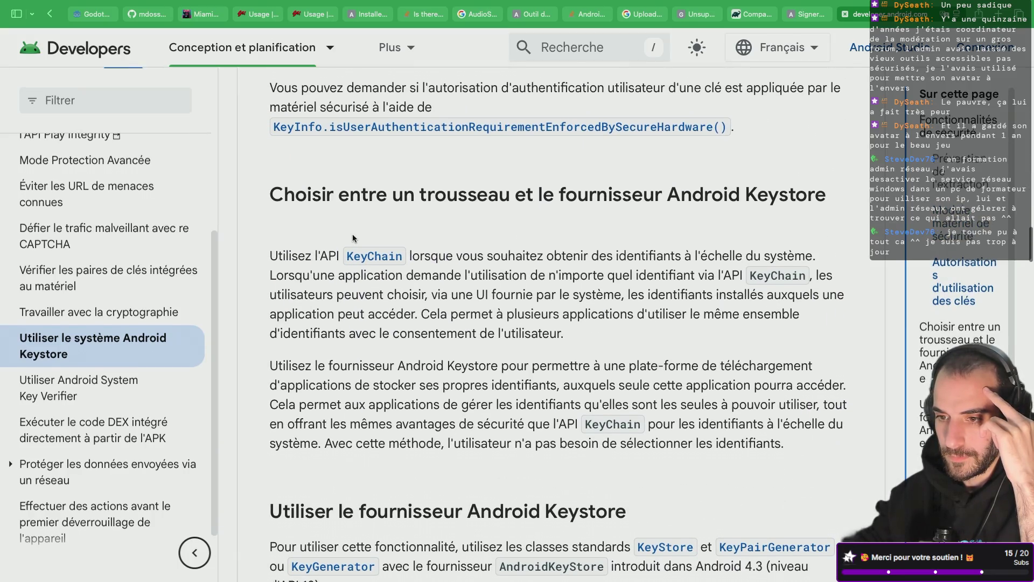
pyautogui.scroll(-12, 352, 234)
pyautogui.scroll(-3, 352, 235)
pyautogui.scroll(-9, 353, 235)
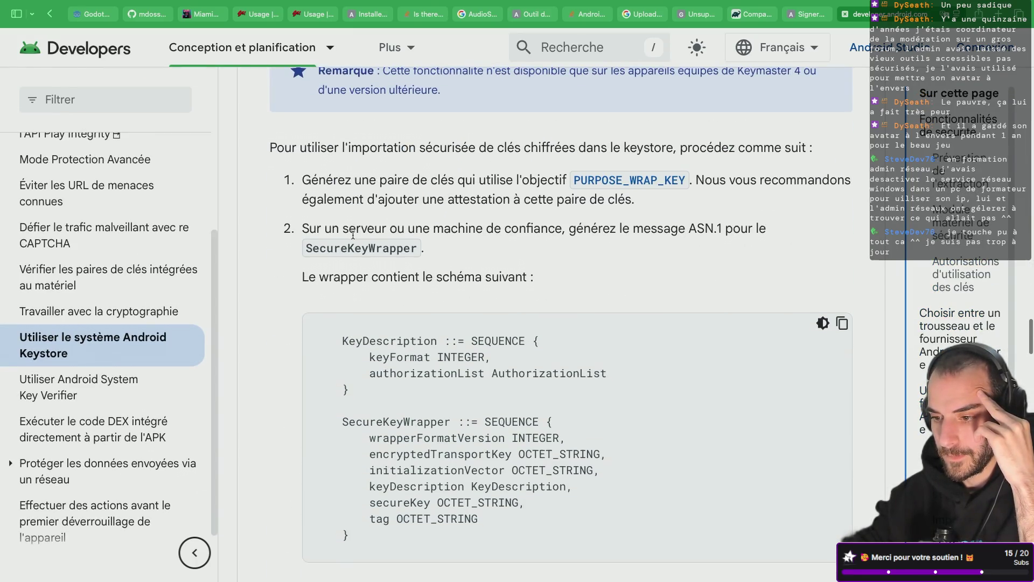
pyautogui.hscroll(-5, 353, 236)
pyautogui.scroll(-2, 354, 235)
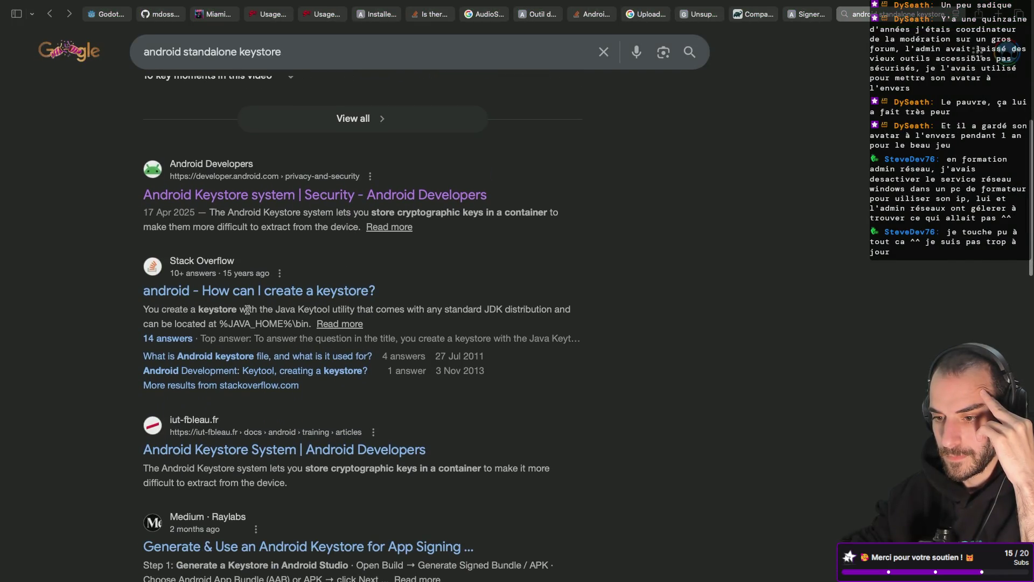
# - Scroll the Google results and open the Stack Overflow question on creating a keystore
pyautogui.scroll(-1, 357, 279)
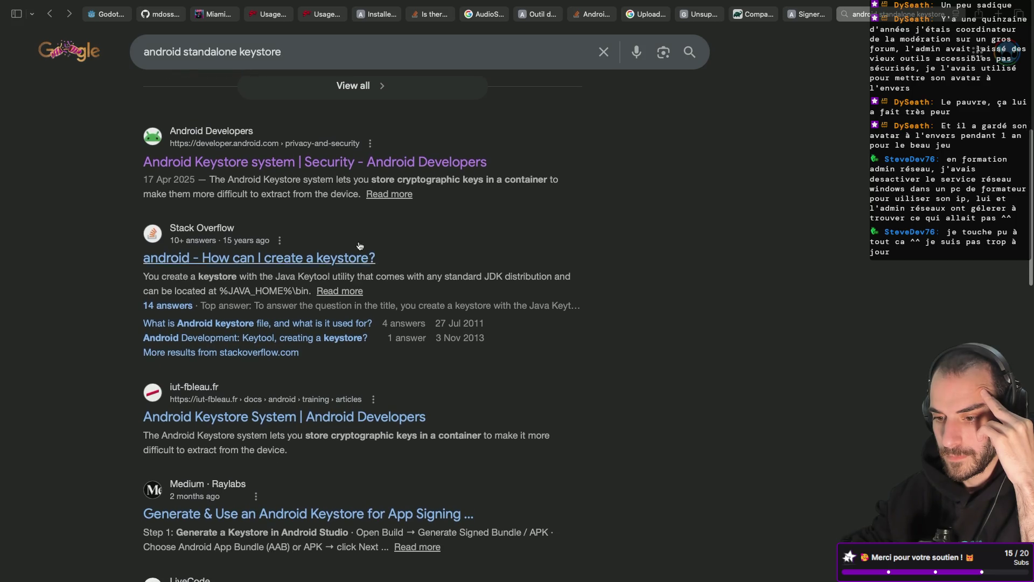
pyautogui.scroll(-1, 360, 220)
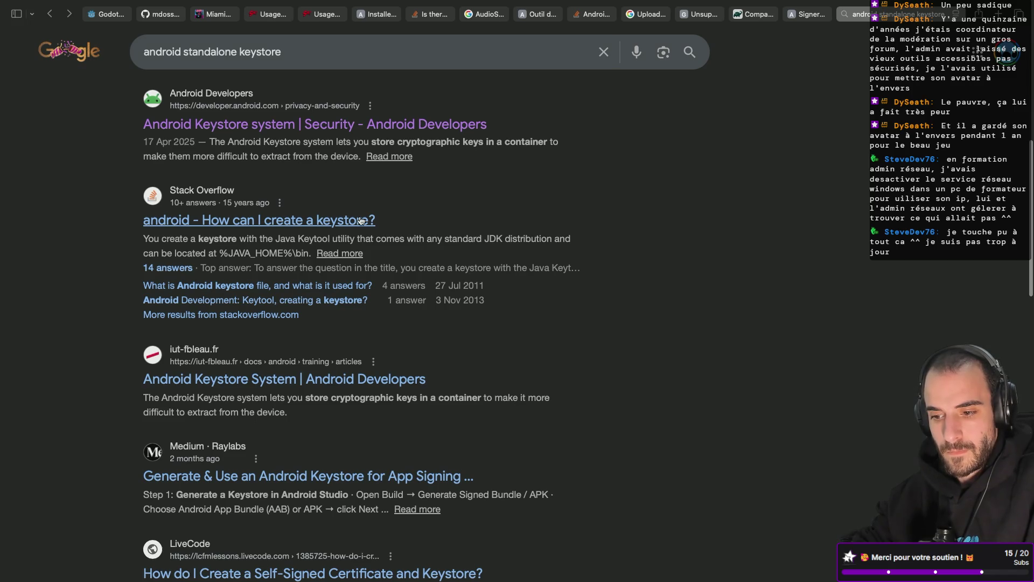
pyautogui.scroll(-3, 360, 220)
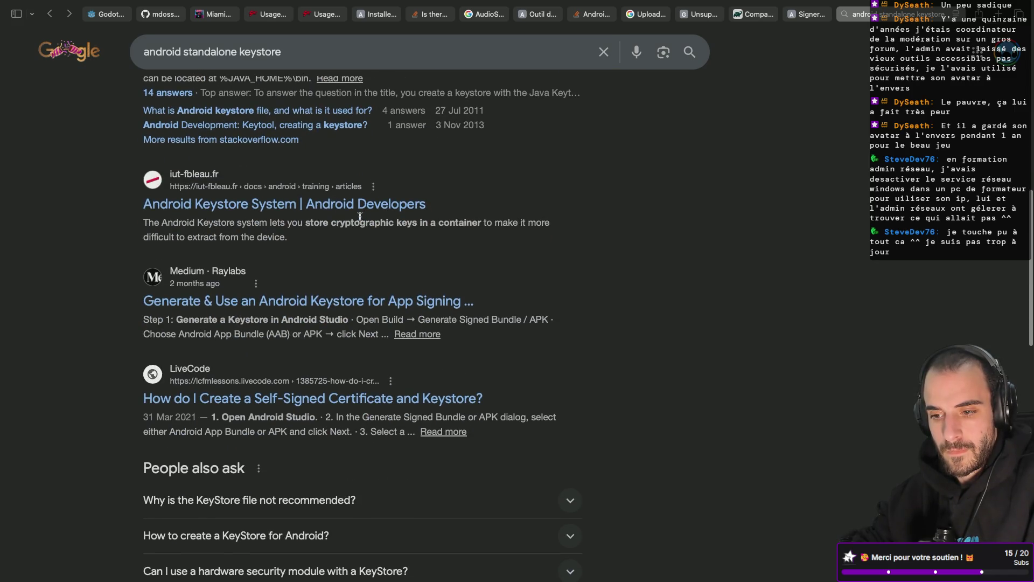
pyautogui.scroll(10, 360, 216)
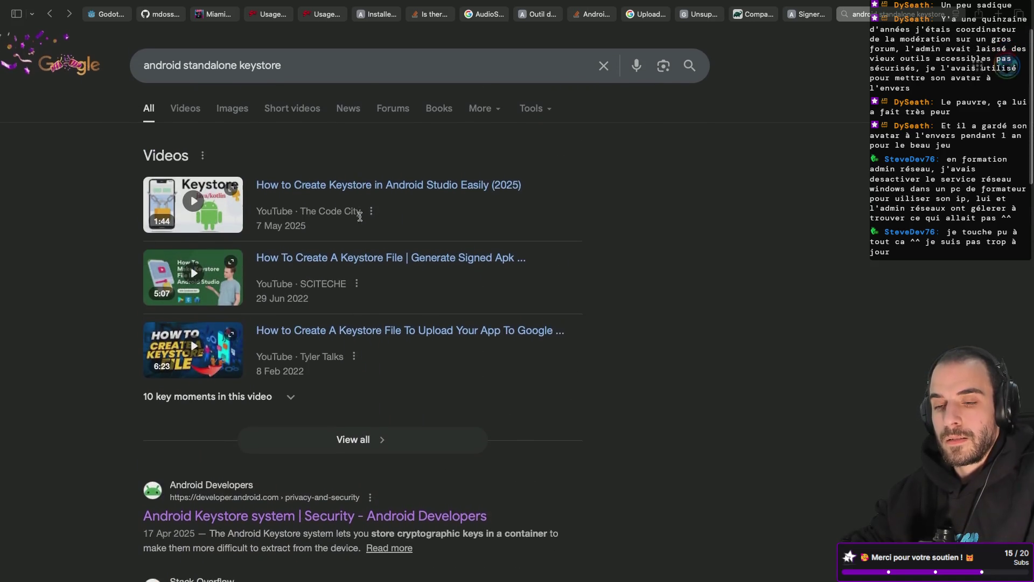
pyautogui.scroll(-4, 323, 302)
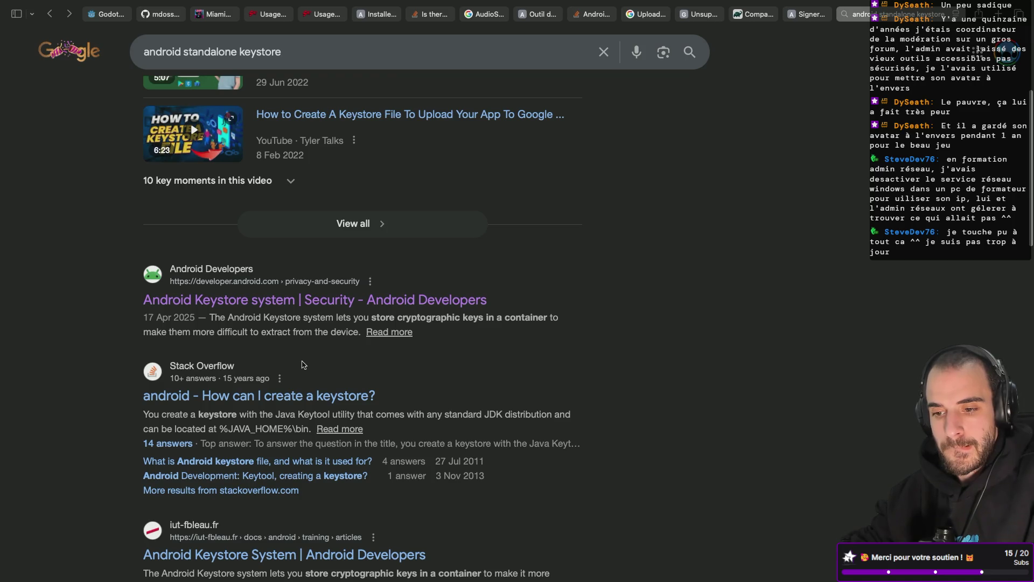
pyautogui.click(302, 397)
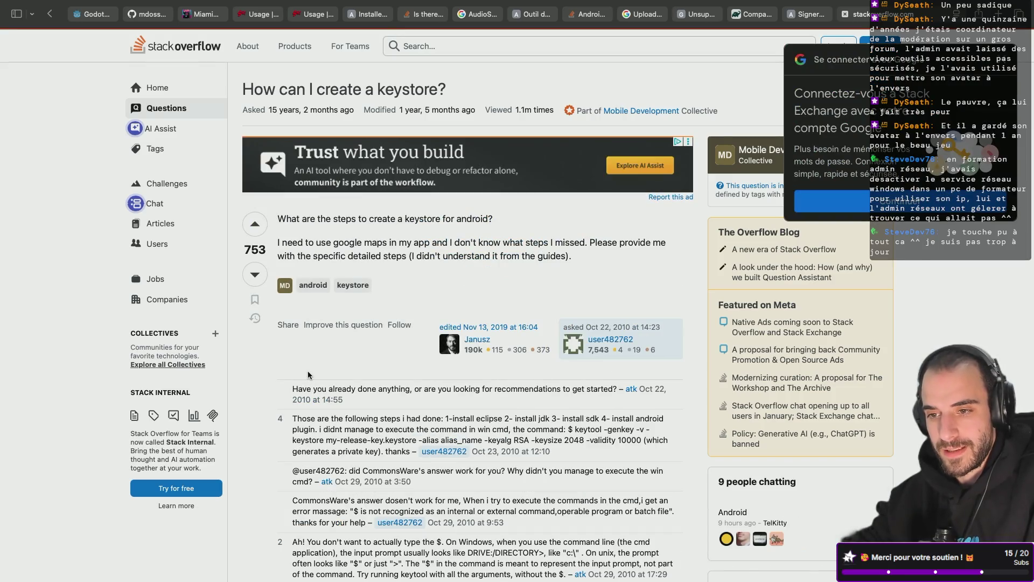
# - Skim the Stack Overflow question, go back to the results, and switch to Android Studio
pyautogui.scroll(-1, 322, 267)
pyautogui.scroll(-2, 322, 264)
pyautogui.press('super+bracketleft')
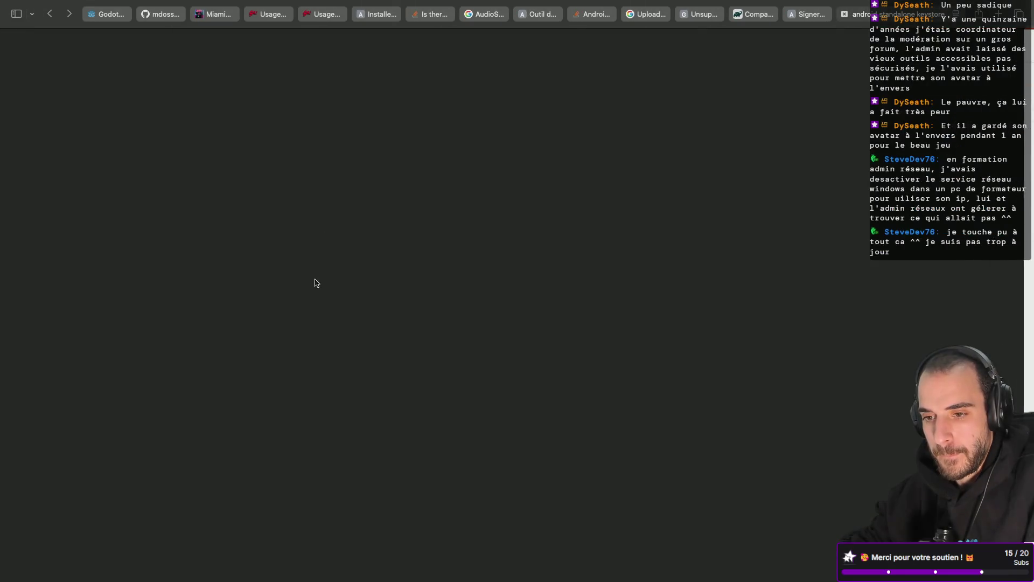
pyautogui.scroll(5, 296, 353)
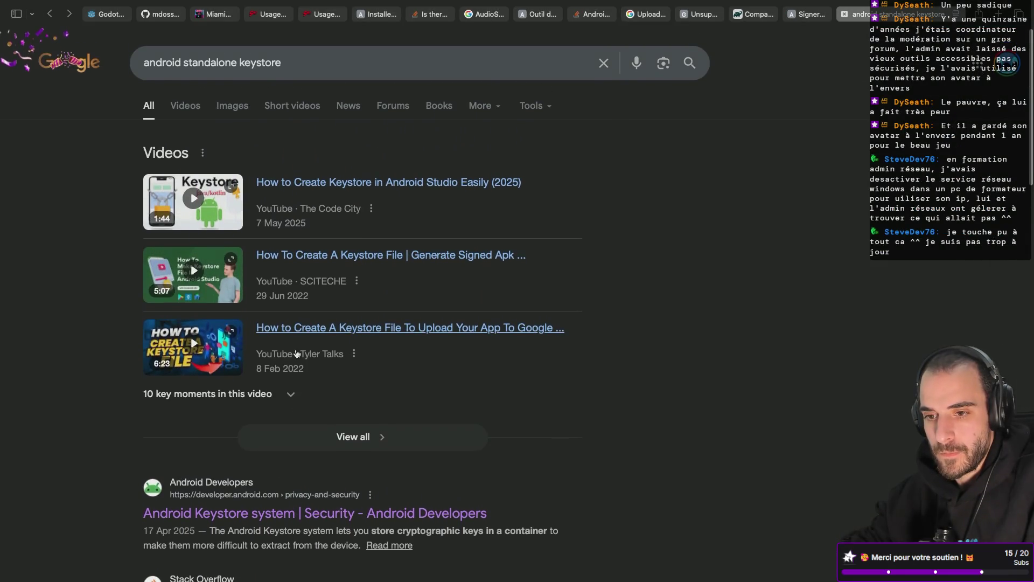
pyautogui.press('super+Tab')
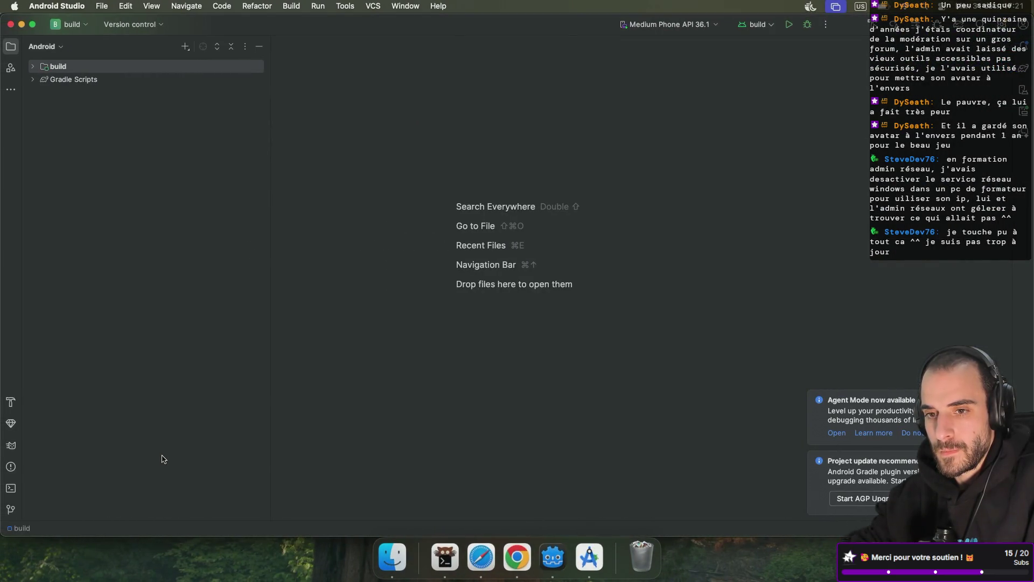
# - Expand the build project in the Project panel and check the project options
pyautogui.click(34, 67)
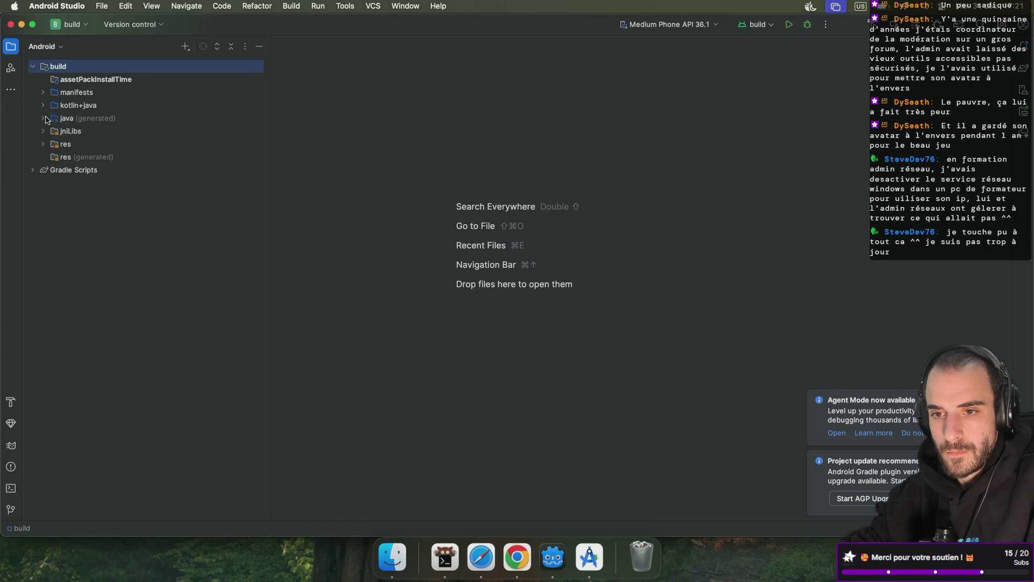
pyautogui.click(84, 27)
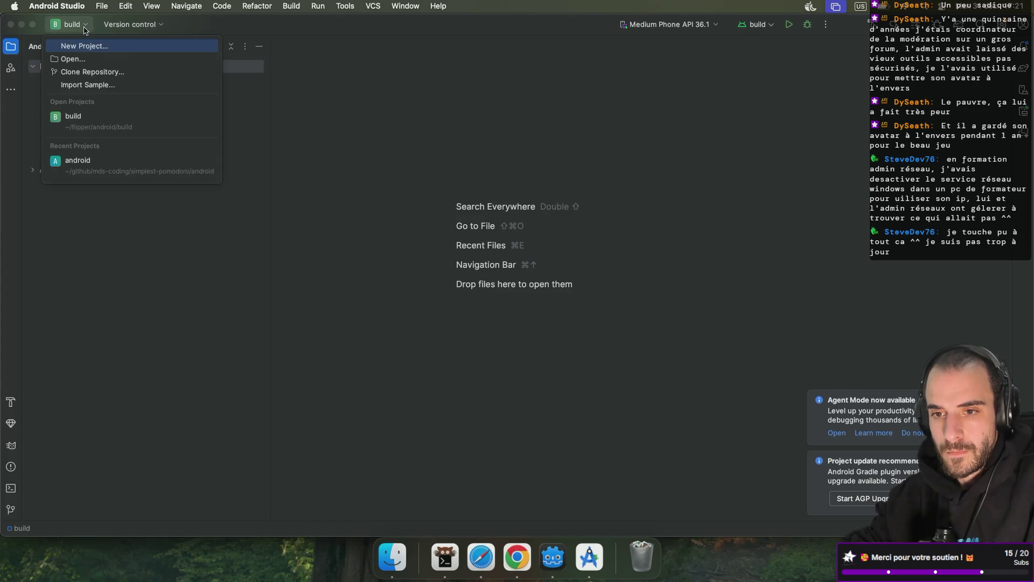
pyautogui.click(84, 27)
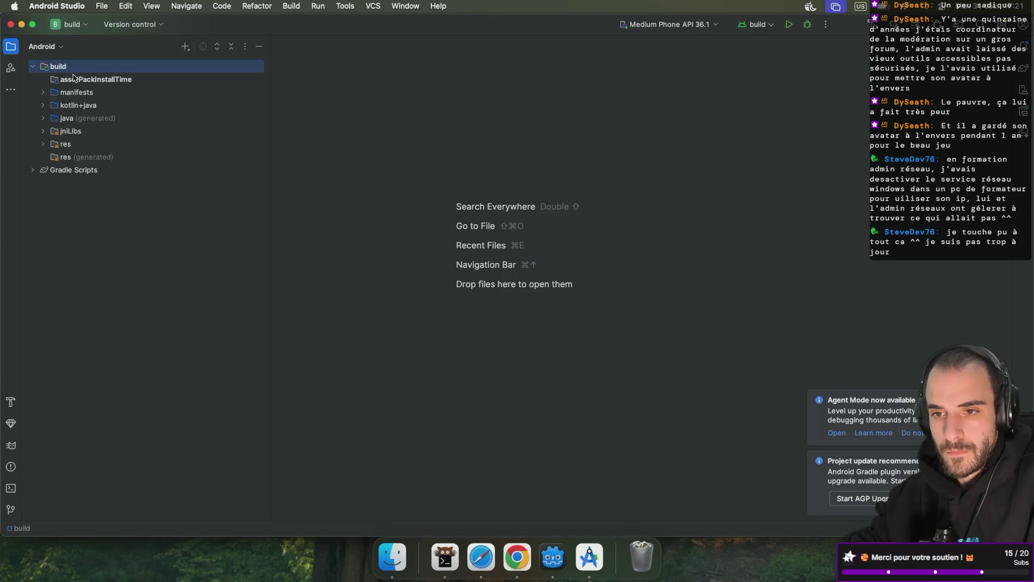
# - Launch Build > Generate Signed App Bundle or APK from the Build menu
pyautogui.click(291, 6)
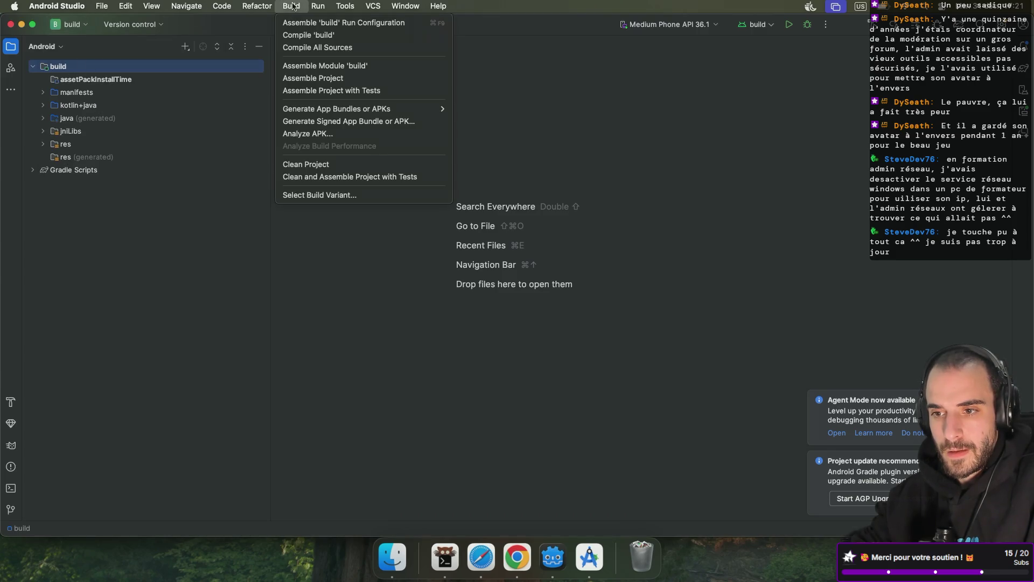
pyautogui.moveTo(345, 113)
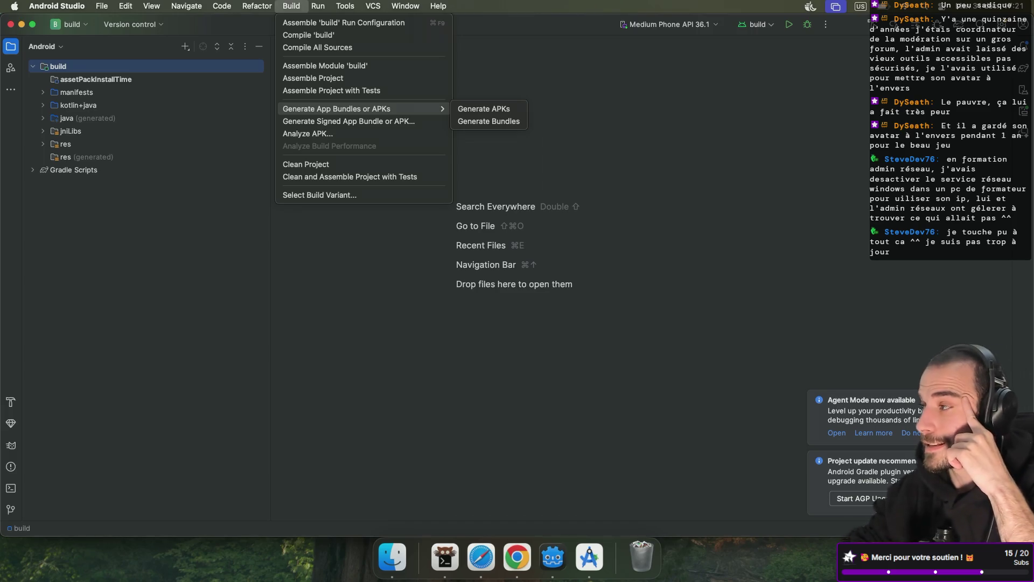
pyautogui.press('Escape')
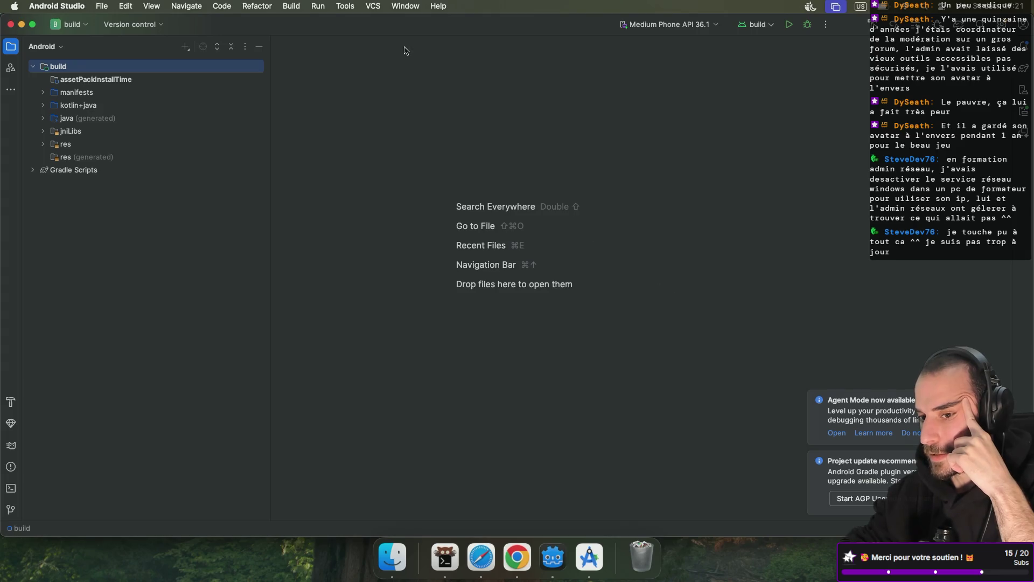
pyautogui.click(292, 6)
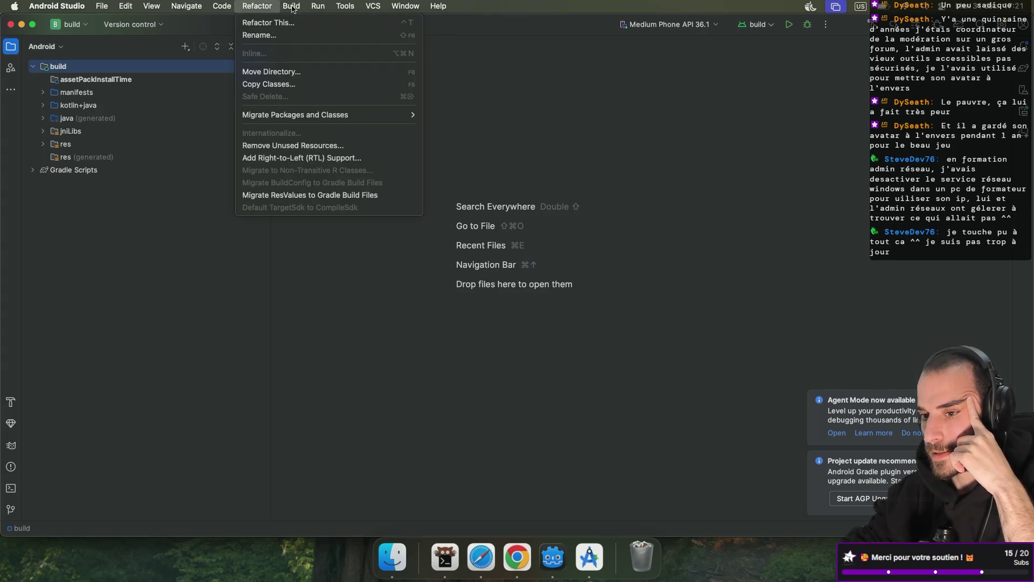
pyautogui.moveTo(293, 5)
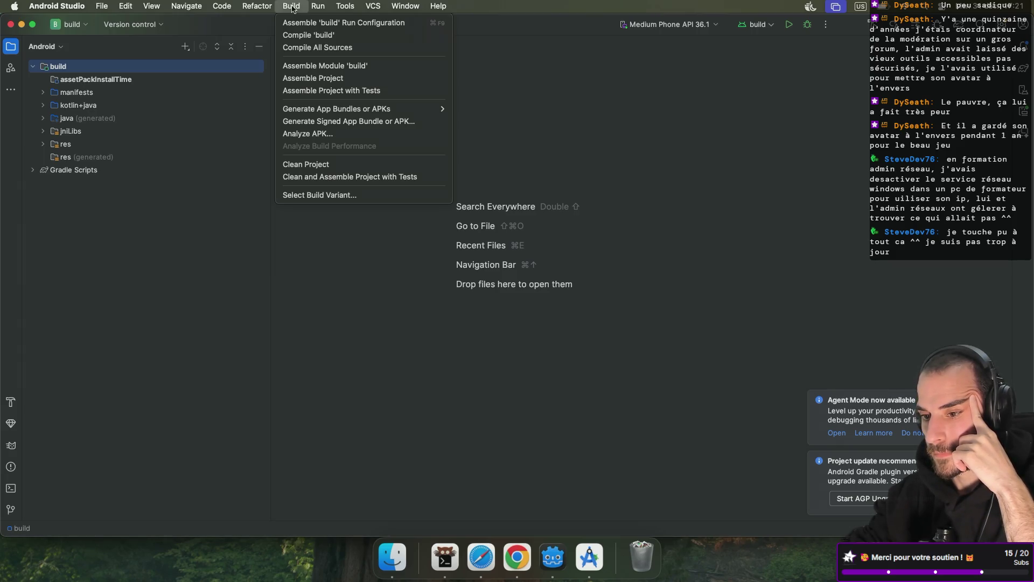
pyautogui.click(335, 122)
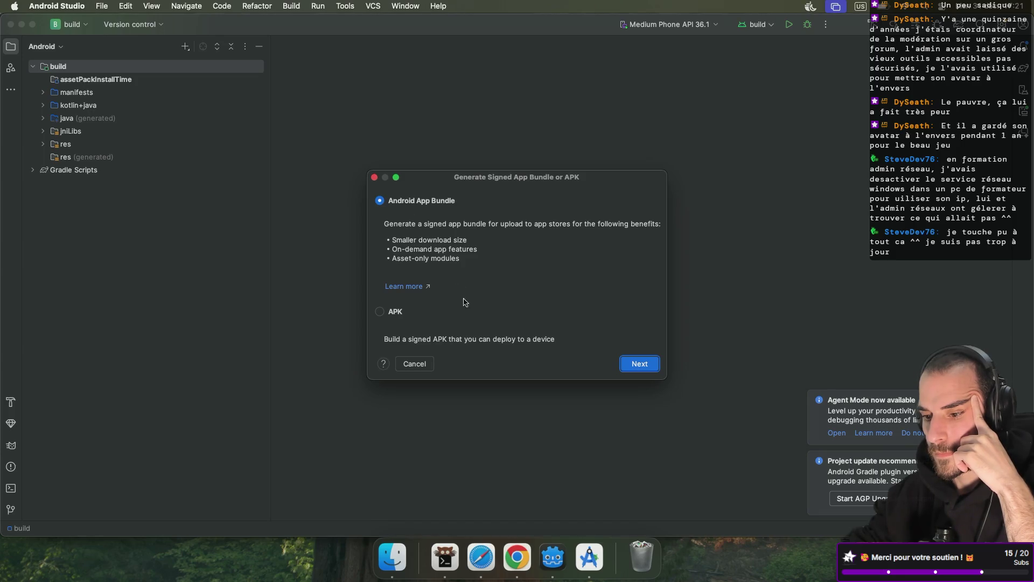
# - Continue with Android App Bundle and create a new key store saved as keystore.jks in the home folder
pyautogui.click(633, 362)
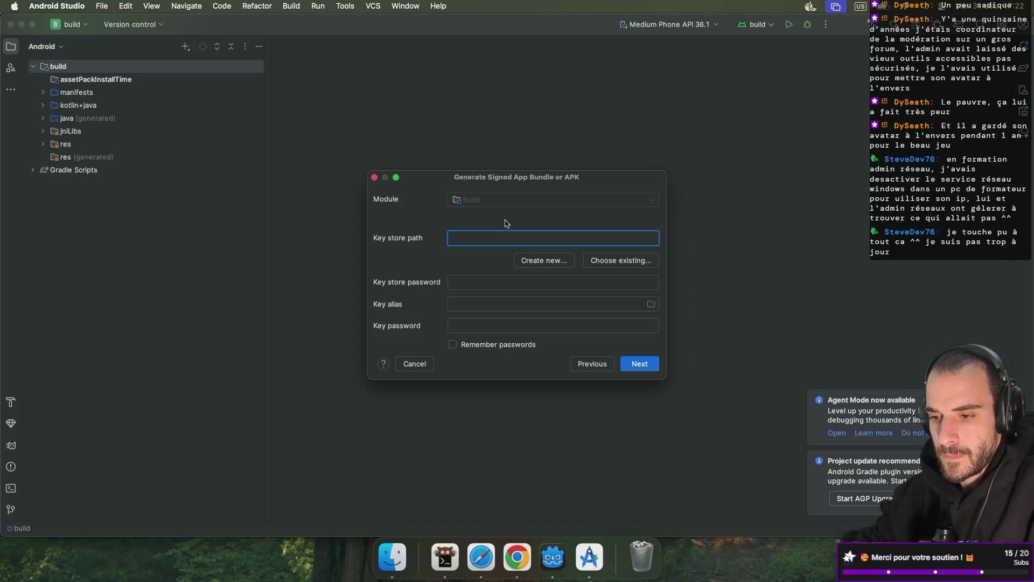
pyautogui.click(542, 263)
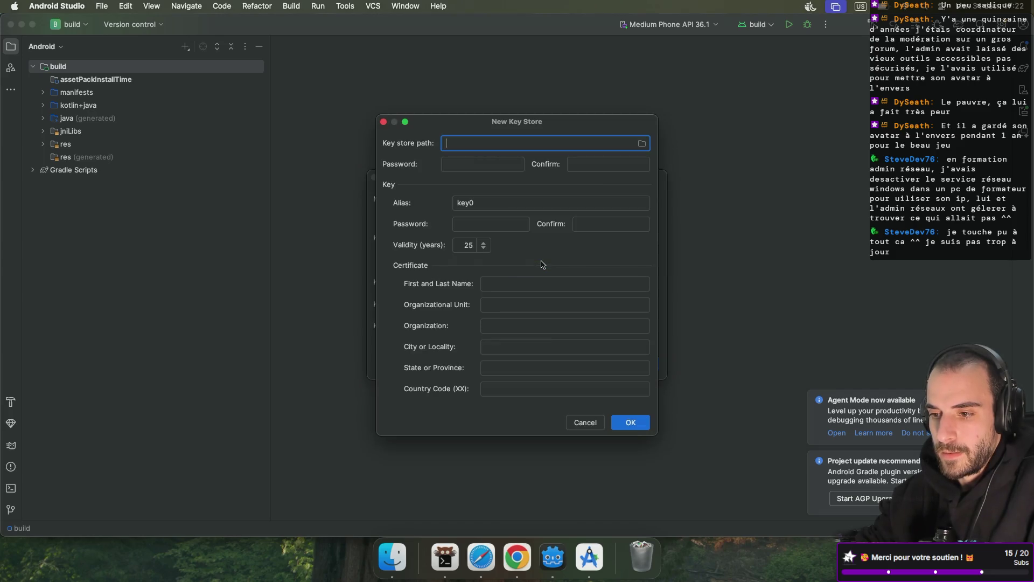
pyautogui.click(642, 143)
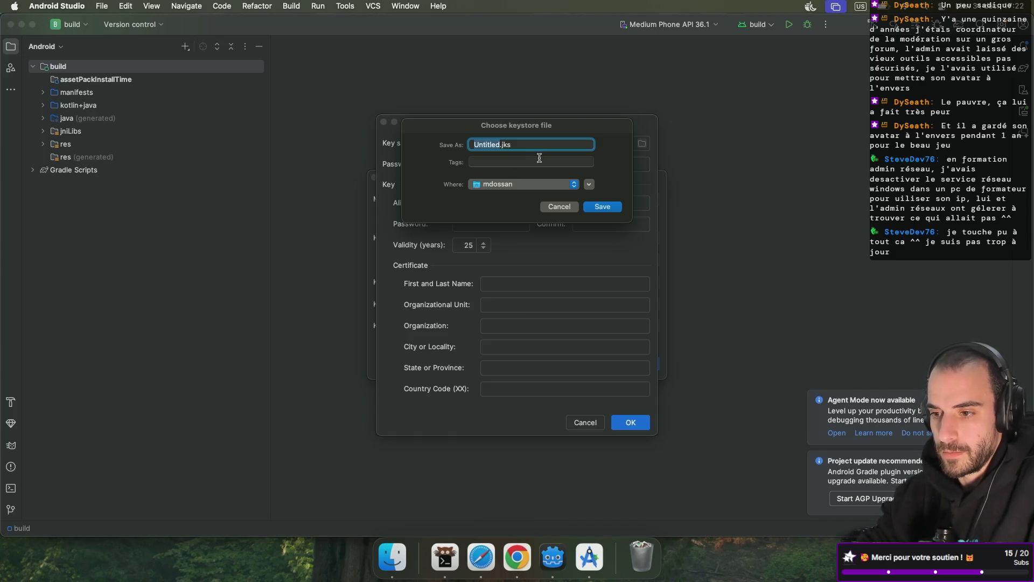
pyautogui.write('keystore')
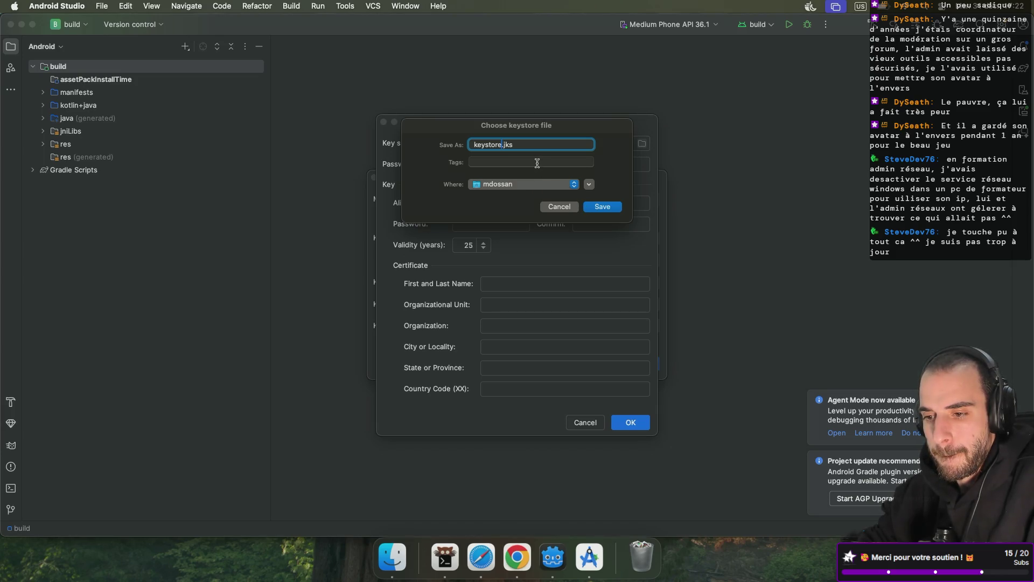
pyautogui.click(603, 208)
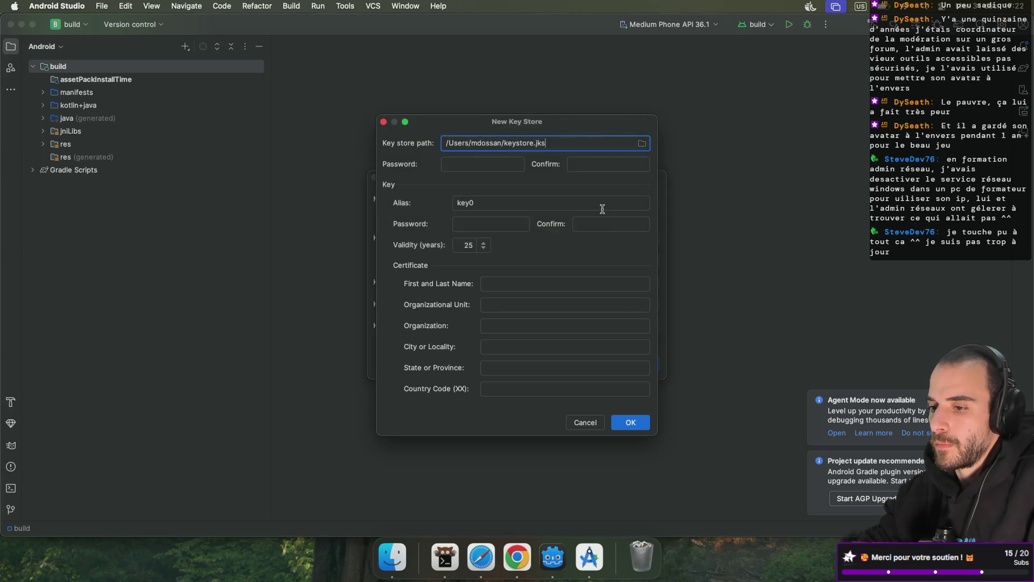
pyautogui.hotkey('ctrl', 'Right')
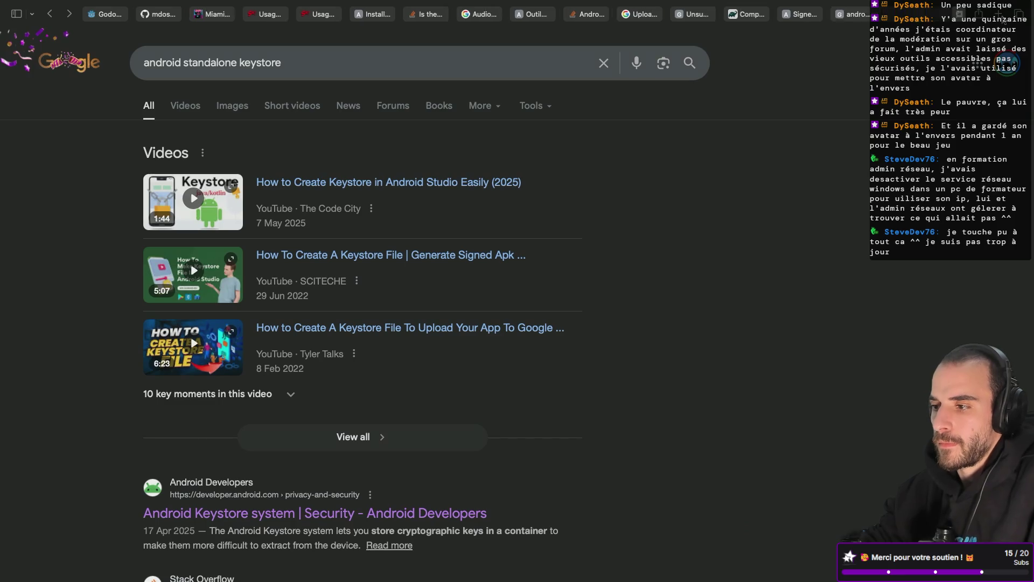
# - Search 'android should i create one keystore by app ?' in a new tab and open the Stack Overflow question
pyautogui.press('super+t')
pyautogui.write('android')
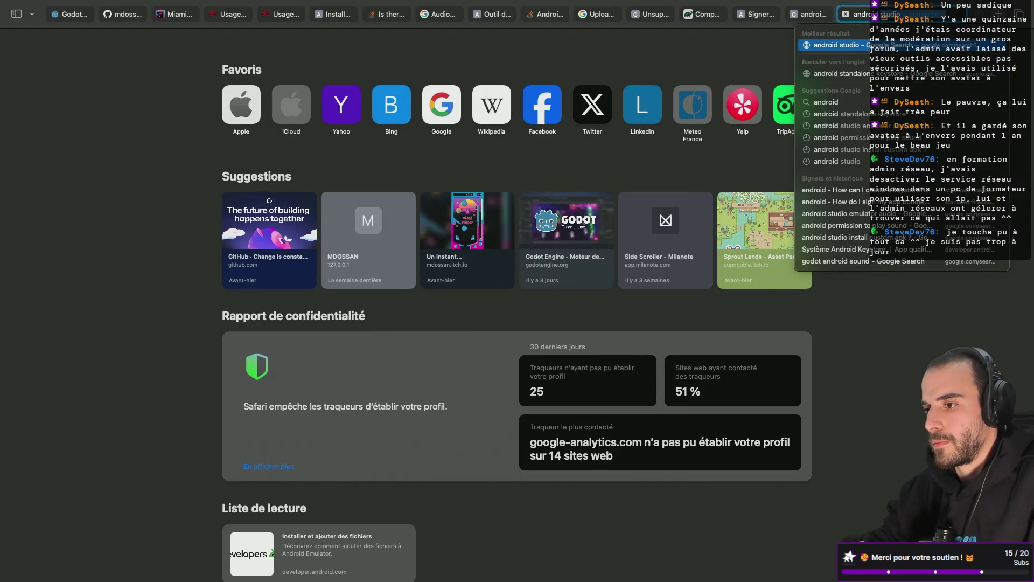
pyautogui.write(' should i create')
pyautogui.write(' one keystore')
pyautogui.write(' by app ?')
pyautogui.press('Return')
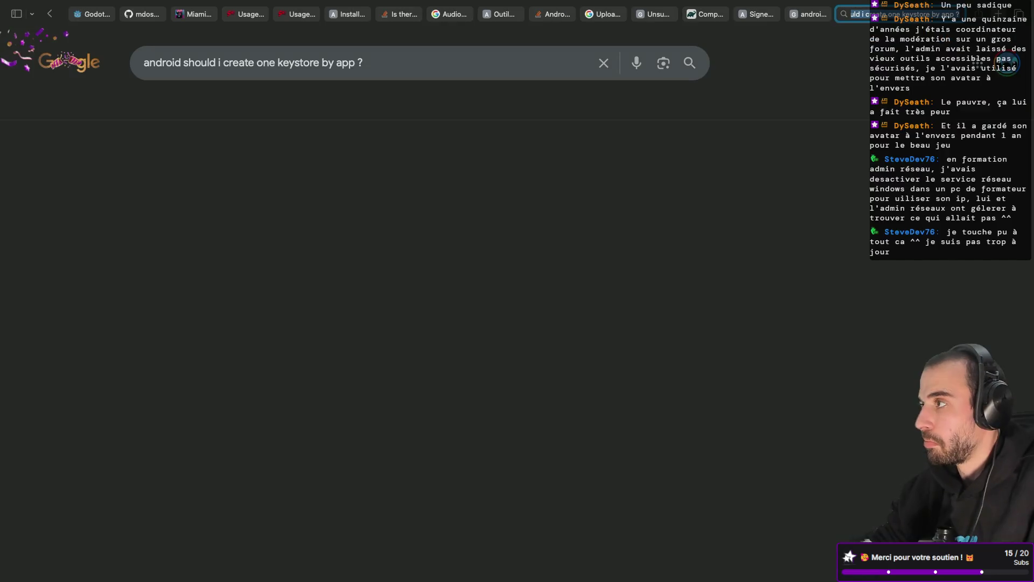
pyautogui.click(252, 221)
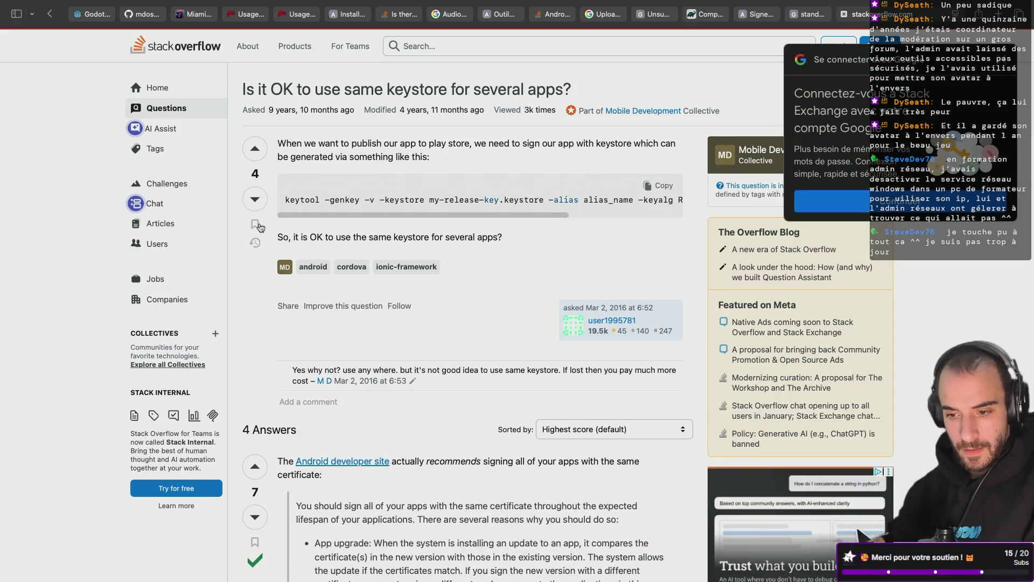
# - Read the answers, highlighting the point about selling one of the apps, then go back
pyautogui.scroll(-5, 512, 278)
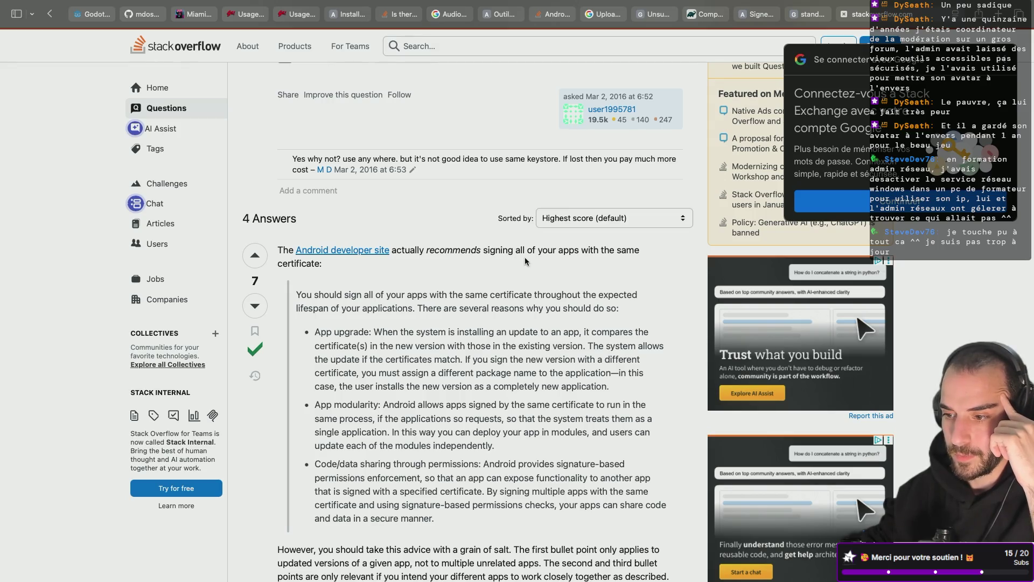
pyautogui.scroll(-3, 525, 261)
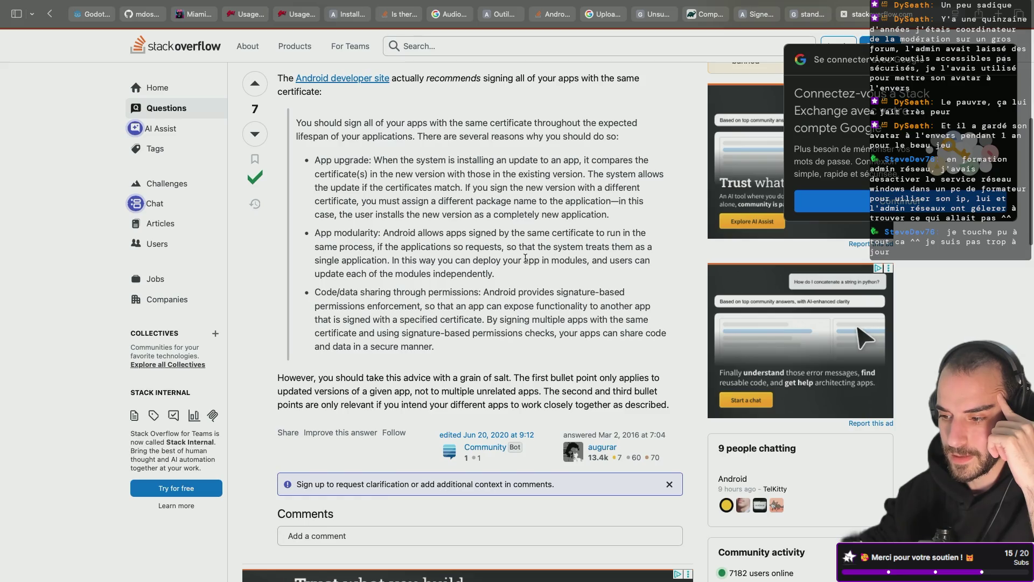
pyautogui.scroll(1, 431, 194)
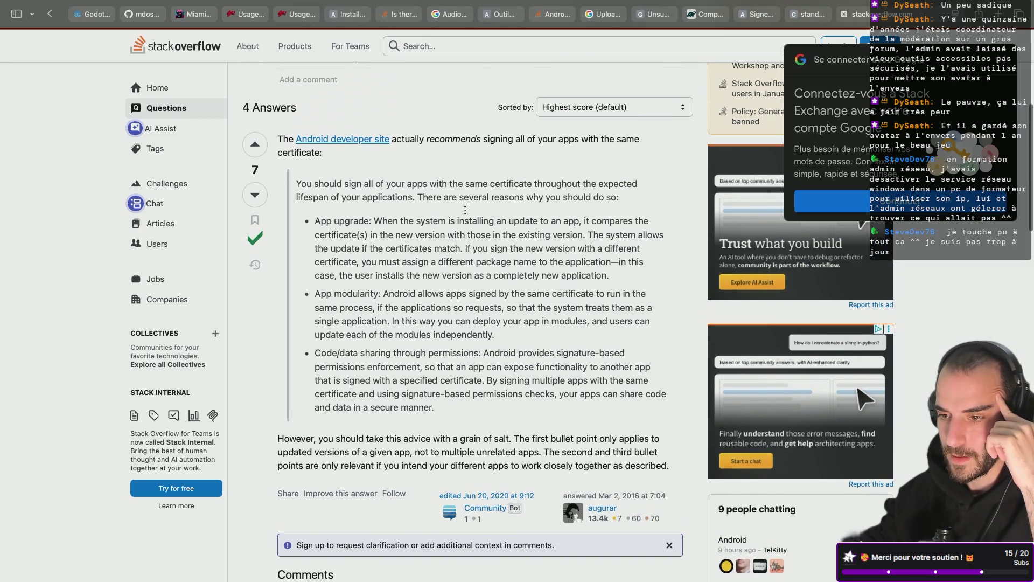
pyautogui.scroll(-8, 432, 192)
pyautogui.scroll(-2, 432, 192)
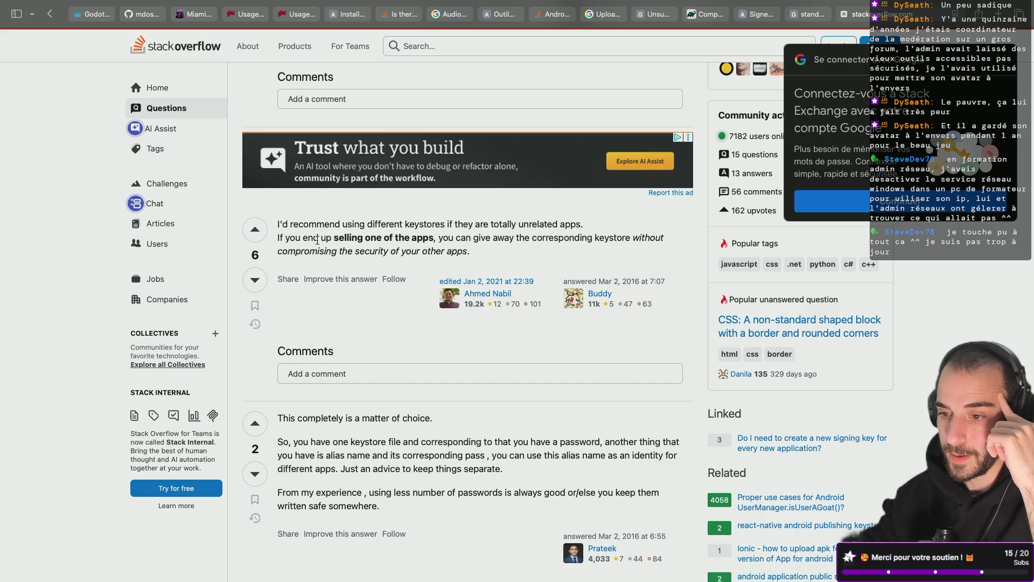
pyautogui.moveTo(334, 238); pyautogui.dragTo(432, 239)
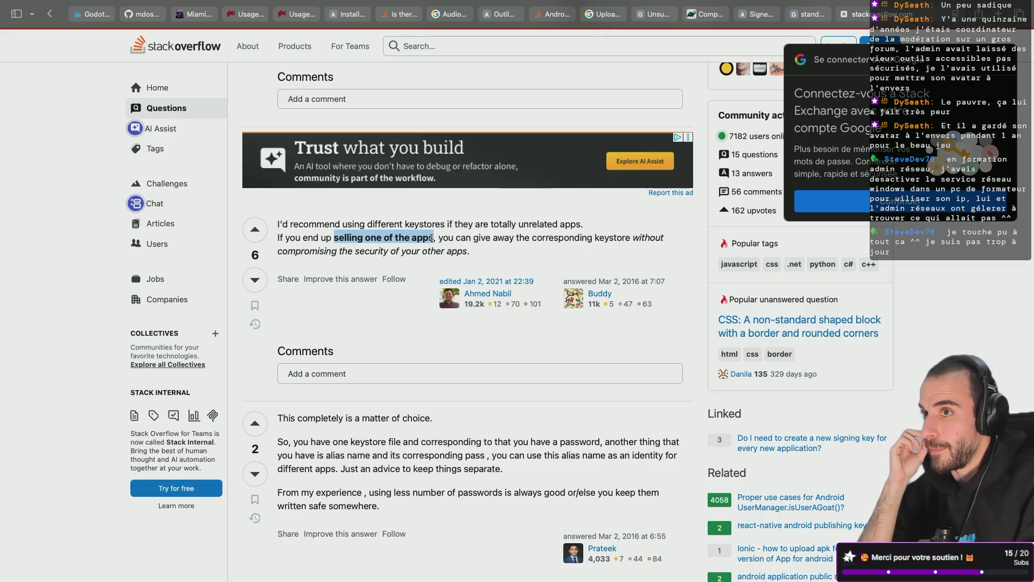
pyautogui.scroll(-3, 432, 237)
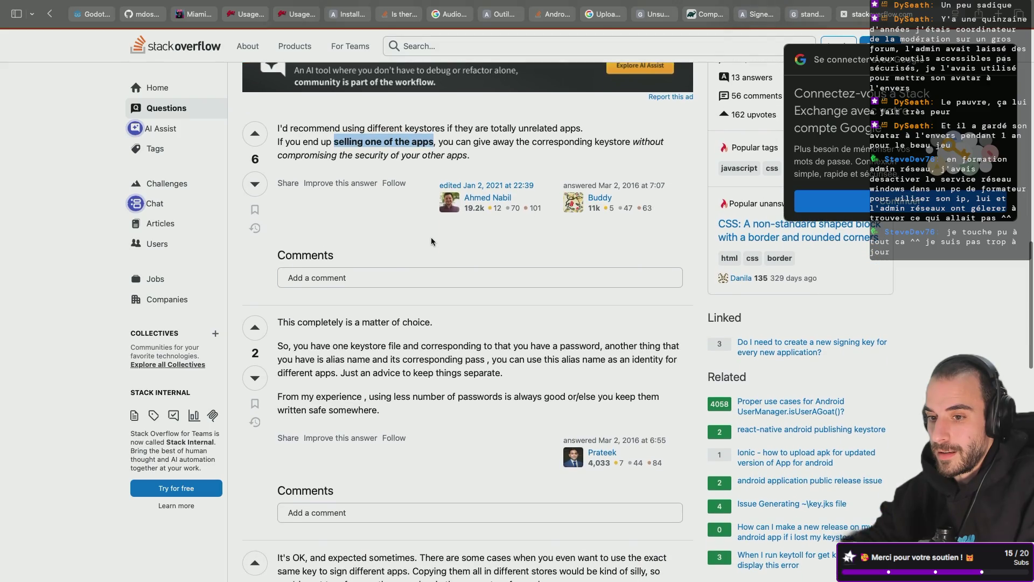
pyautogui.scroll(-5, 431, 241)
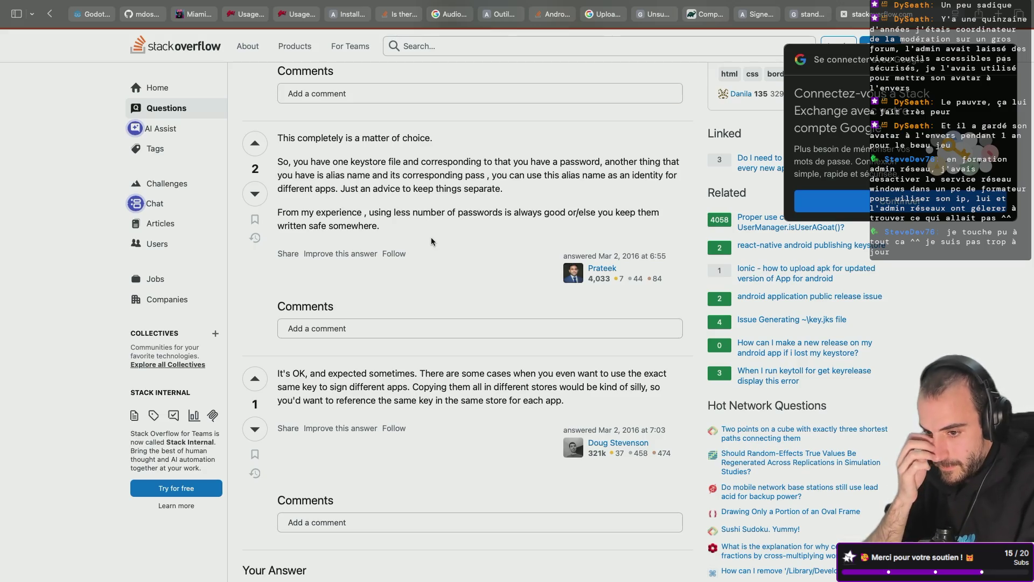
pyautogui.scroll(-1, 431, 240)
pyautogui.press('super+bracketleft')
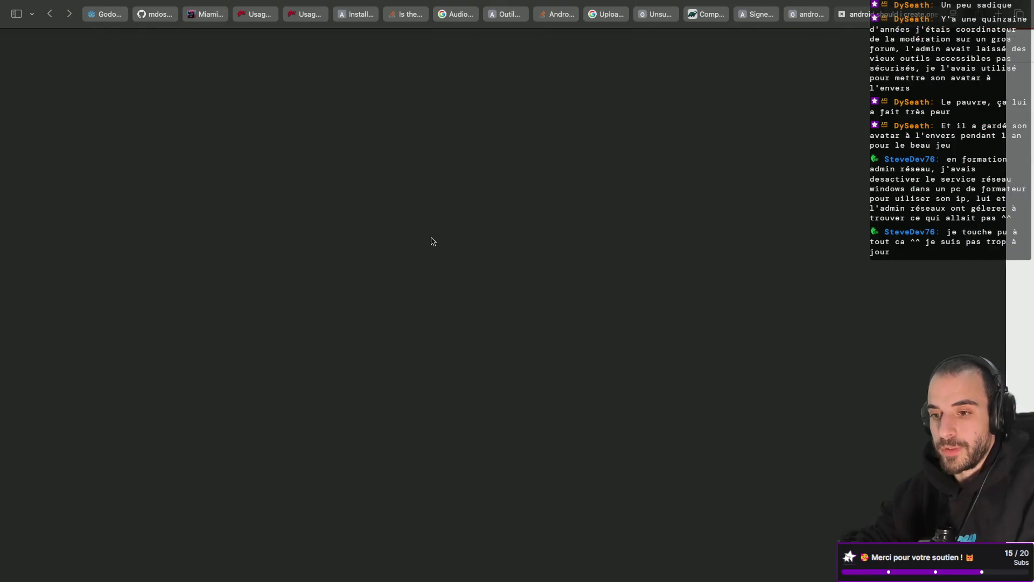
# - Back in Android Studio, change the key store path to end in keystores/flipper.jks
pyautogui.press('super+Tab')
pyautogui.doubleClick(530, 143)
pyautogui.click(546, 143)
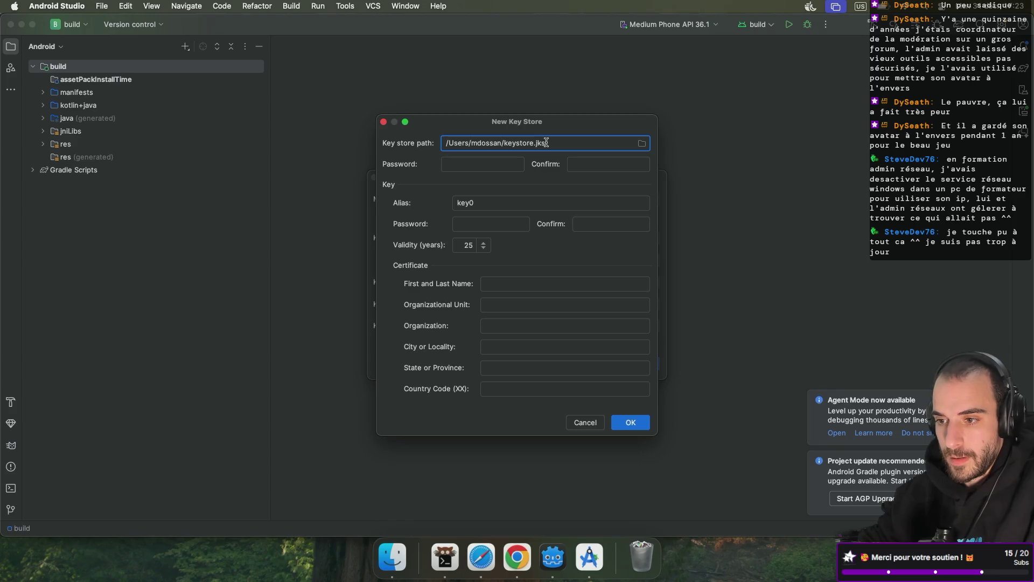
pyautogui.press('BackSpace')
pyautogui.press('BackSpace')
pyautogui.press('BackSpace')
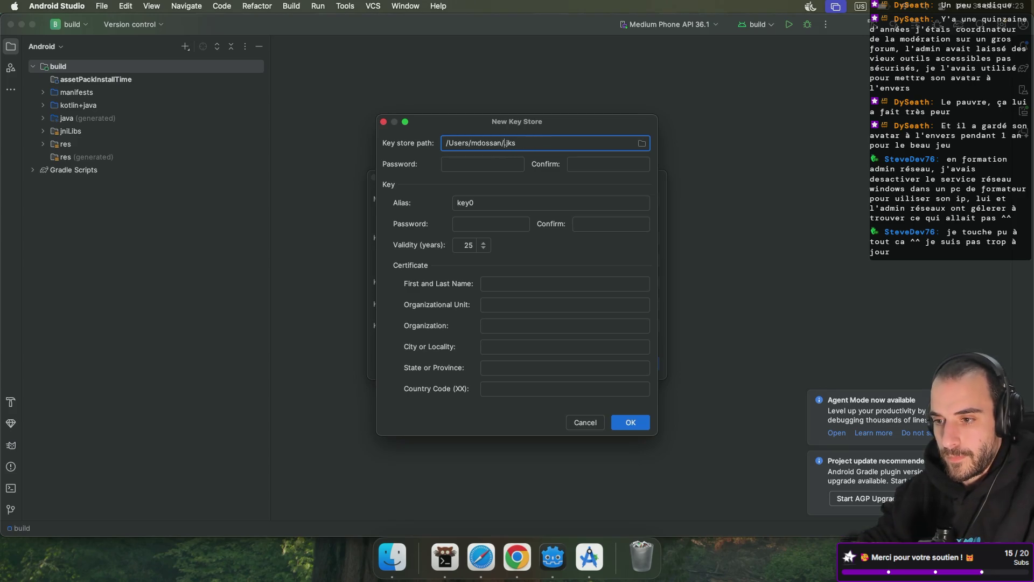
pyautogui.write('keystores')
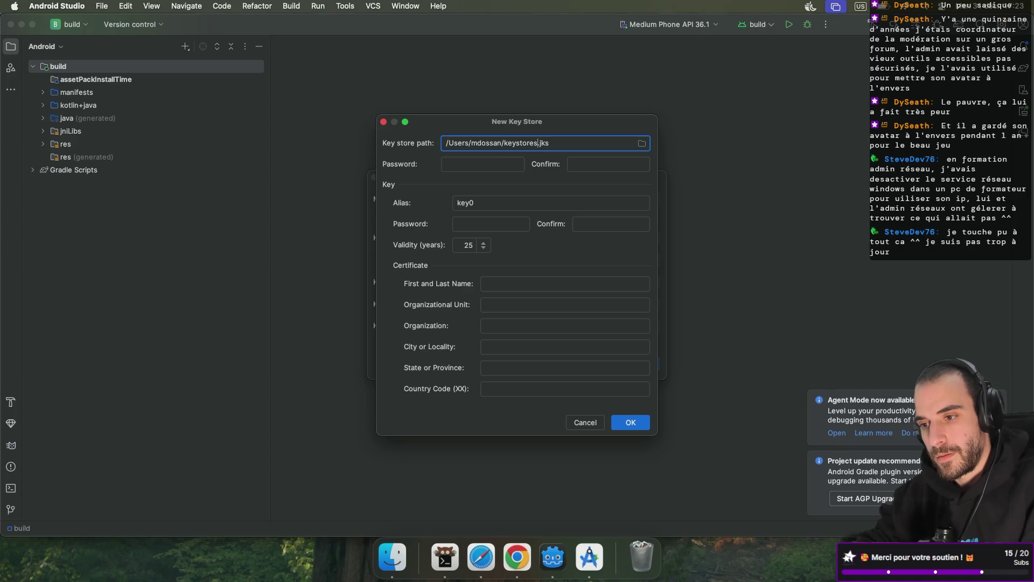
pyautogui.write('/')
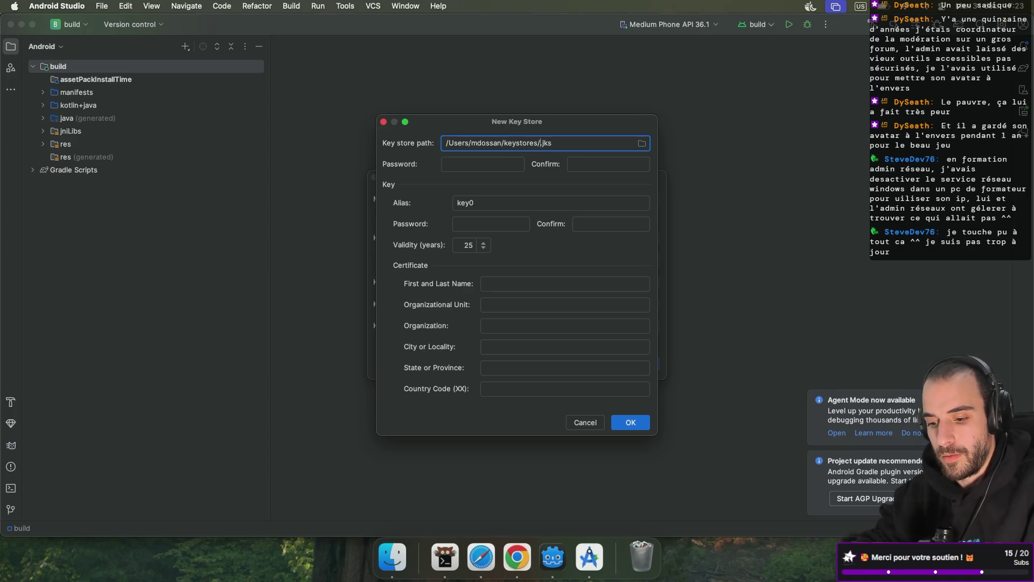
pyautogui.write('flipper')
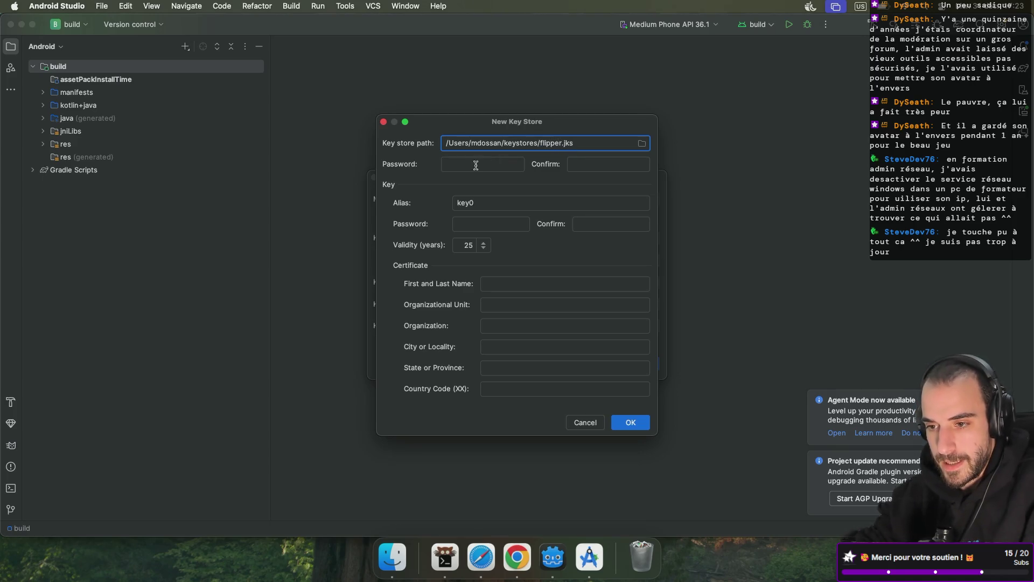
pyautogui.click(477, 163)
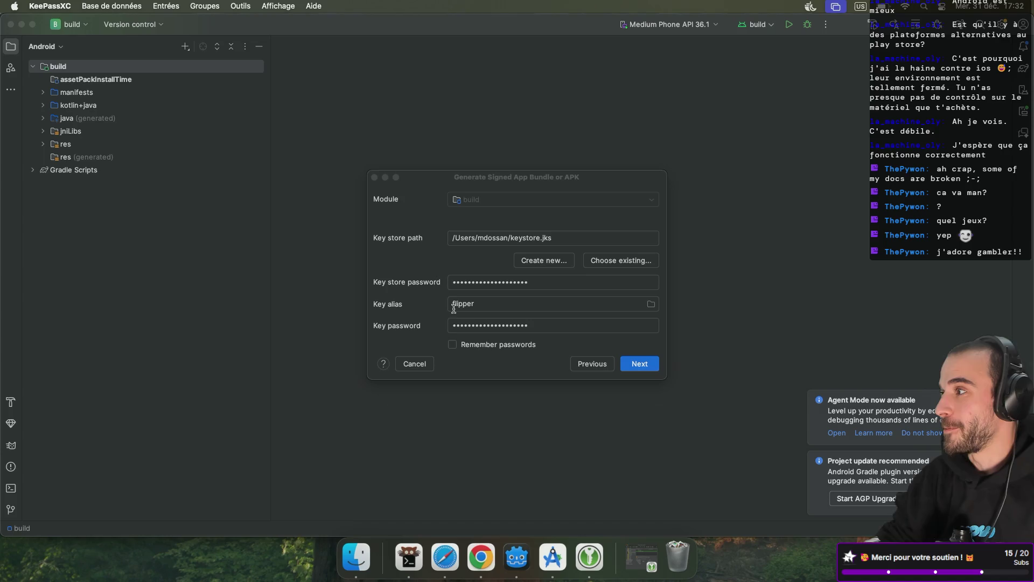
# - Switch to the browser's Google results for 'android should i create one keystore by app ?'
pyautogui.press('super+Tab')
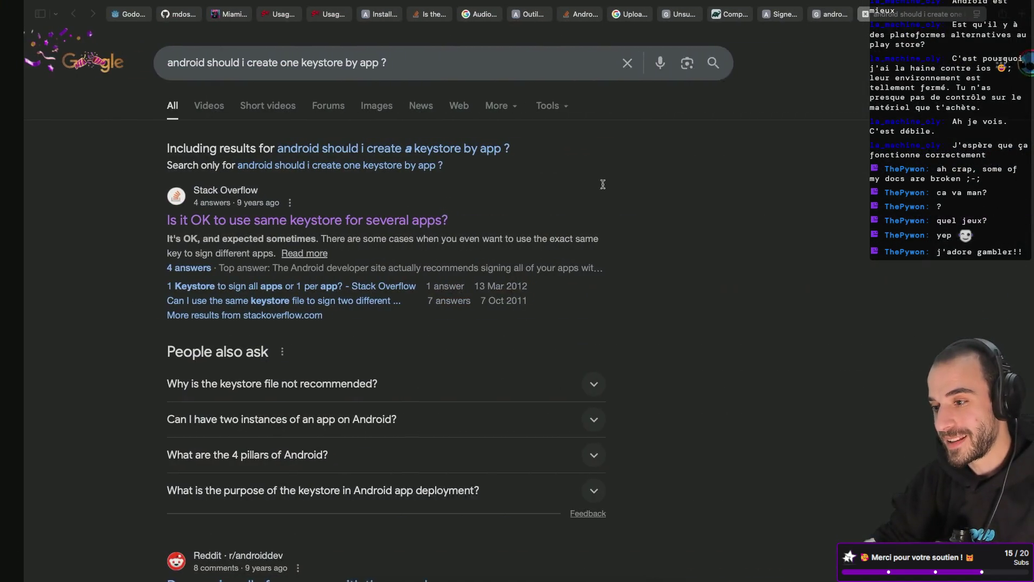
# - Search Google for 'cloverpit' in a new browser tab
pyautogui.press('super+t')
pyautogui.write('cloverpit')
pyautogui.press('Return')
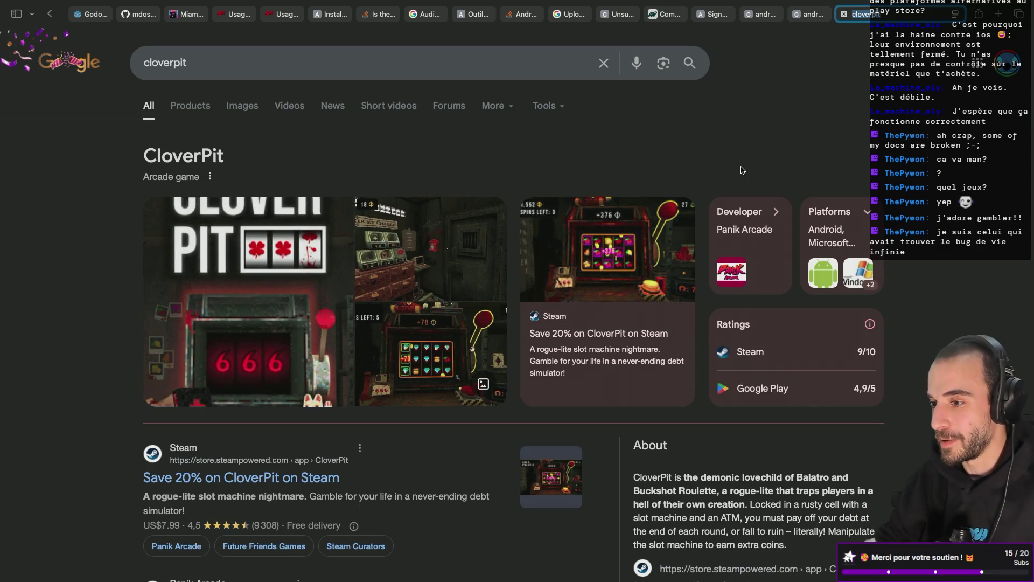
# - Close the CloverPit results tab and switch back to the keystore question search
pyautogui.click(844, 15)
pyautogui.hotkey('ctrl', 'Left')
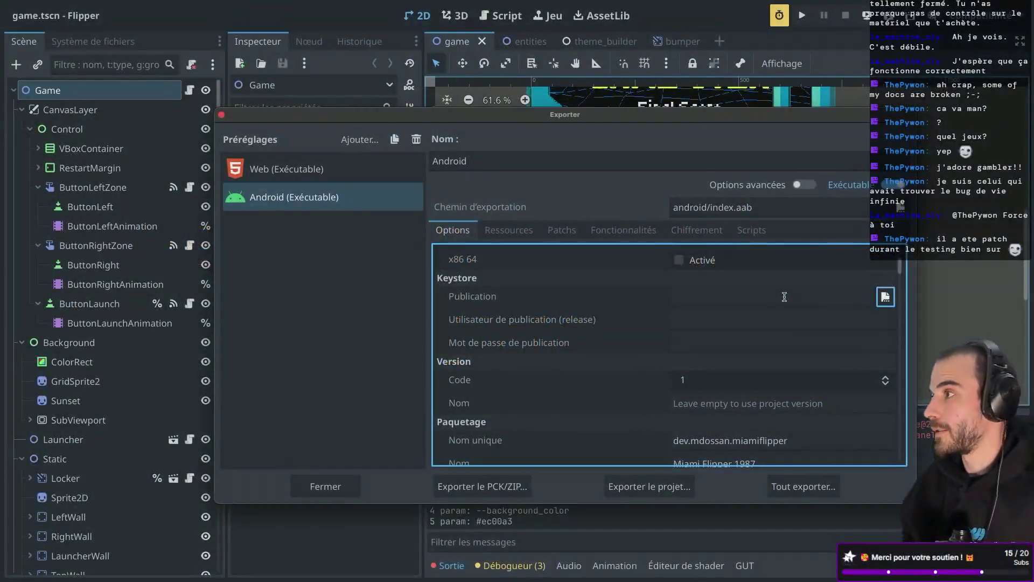
# - Point the Android preset's release keystore at keystore.jks in the home folder
pyautogui.click(717, 303)
pyautogui.click(886, 297)
pyautogui.doubleClick(310, 302)
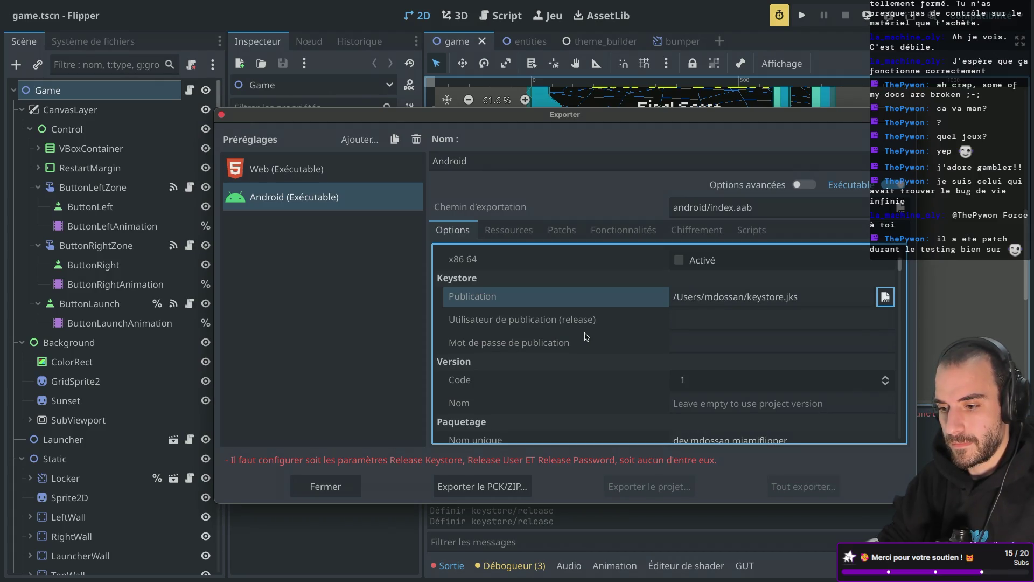
pyautogui.scroll(-3, 604, 268)
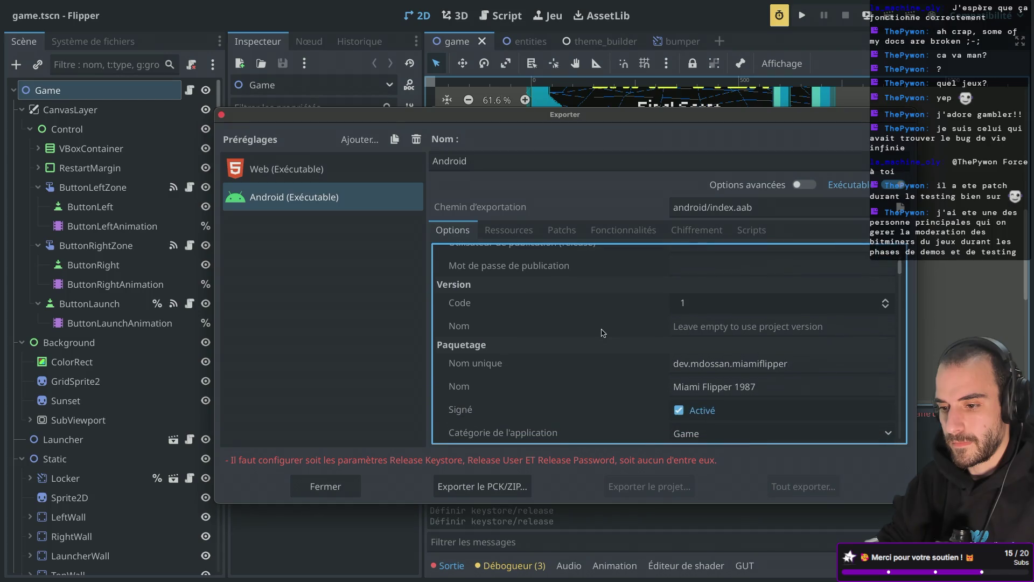
pyautogui.scroll(2, 605, 268)
# - Turn on 'Options avancées' in the Export dialog and review the Keystore rows
pyautogui.click(805, 184)
pyautogui.scroll(-3, 653, 368)
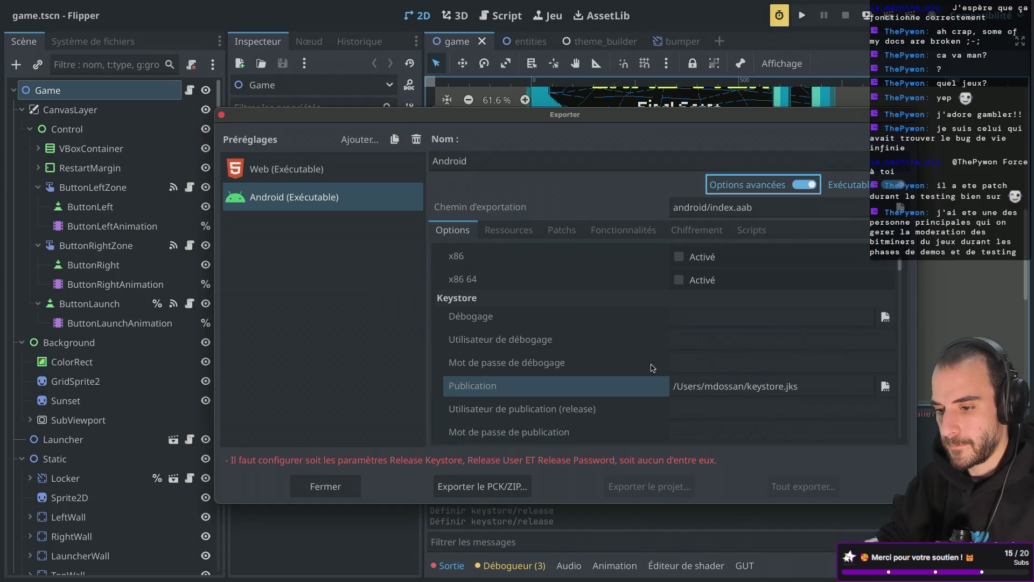
pyautogui.scroll(1, 652, 367)
pyautogui.scroll(1, 653, 367)
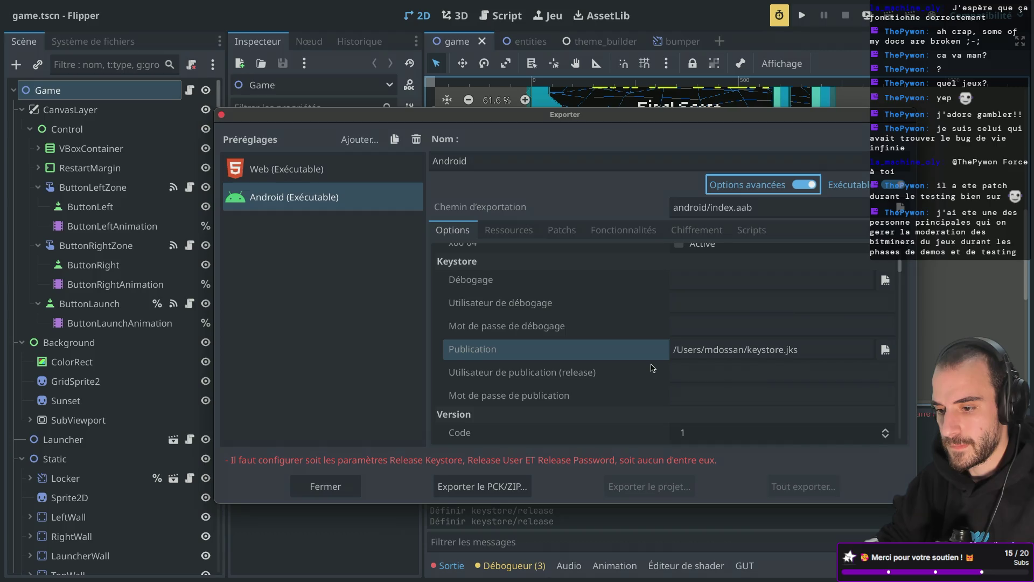
pyautogui.scroll(-1, 652, 368)
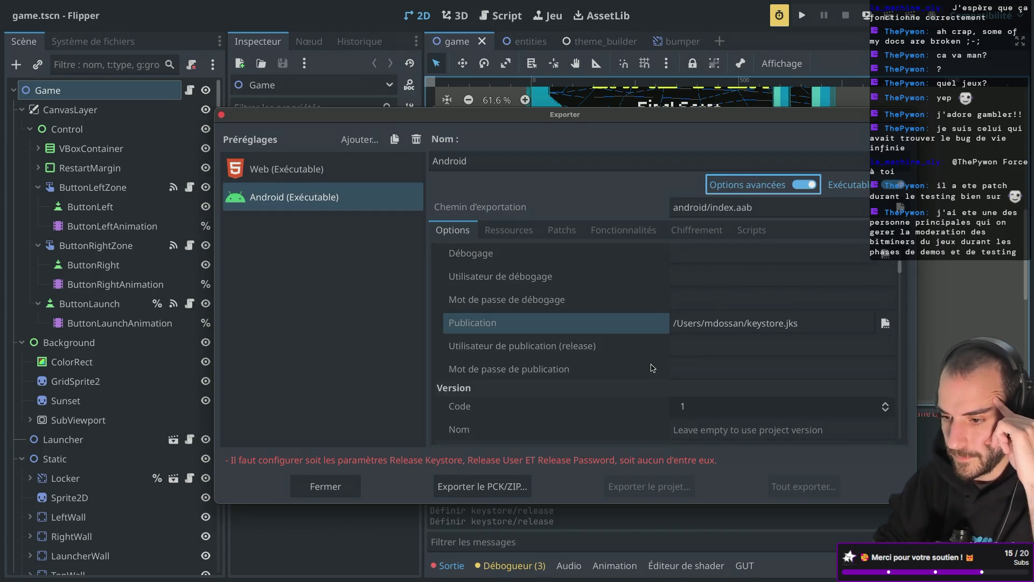
pyautogui.scroll(-1, 652, 368)
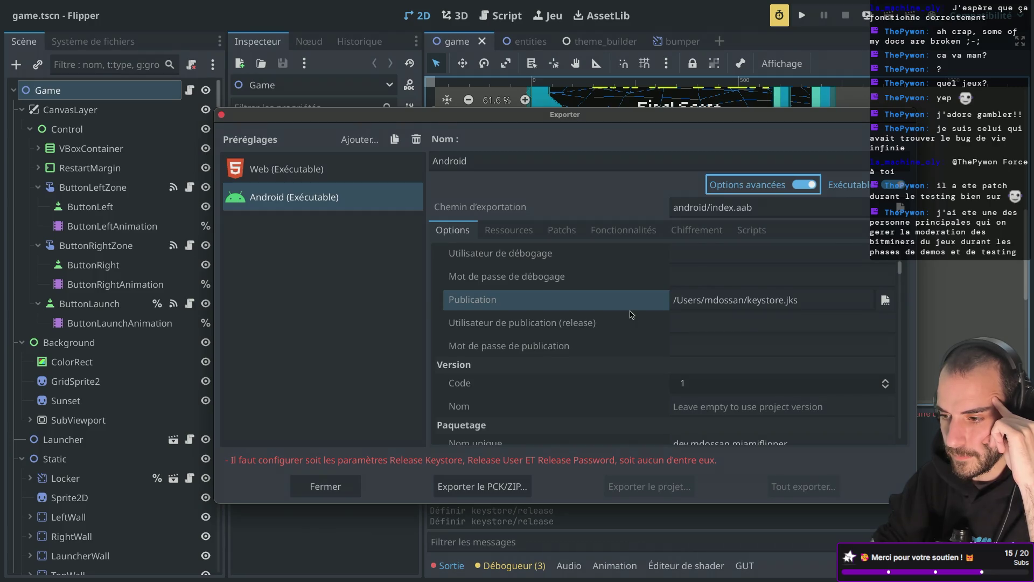
pyautogui.scroll(2, 632, 314)
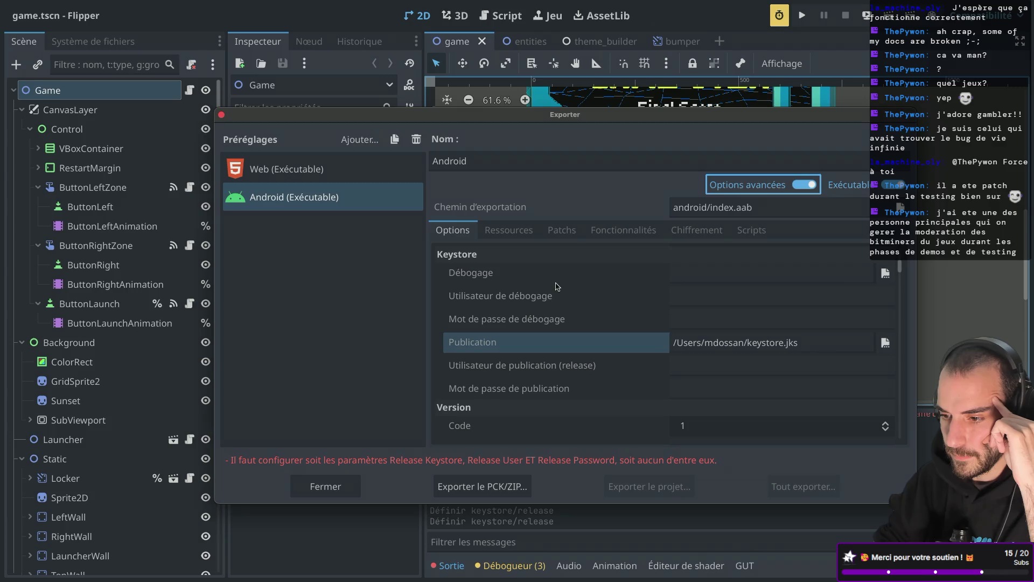
pyautogui.scroll(-3, 576, 317)
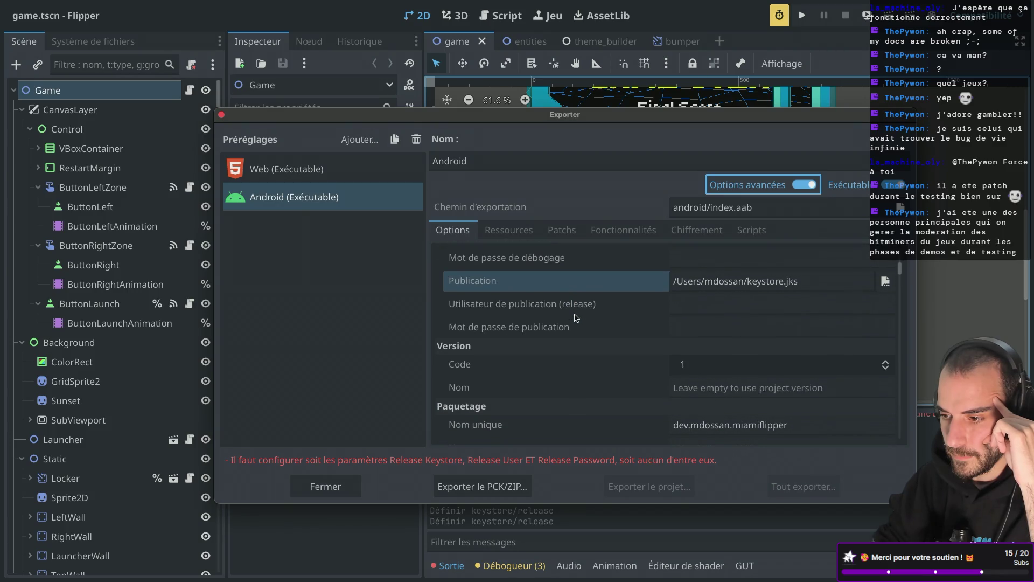
pyautogui.moveTo(558, 312)
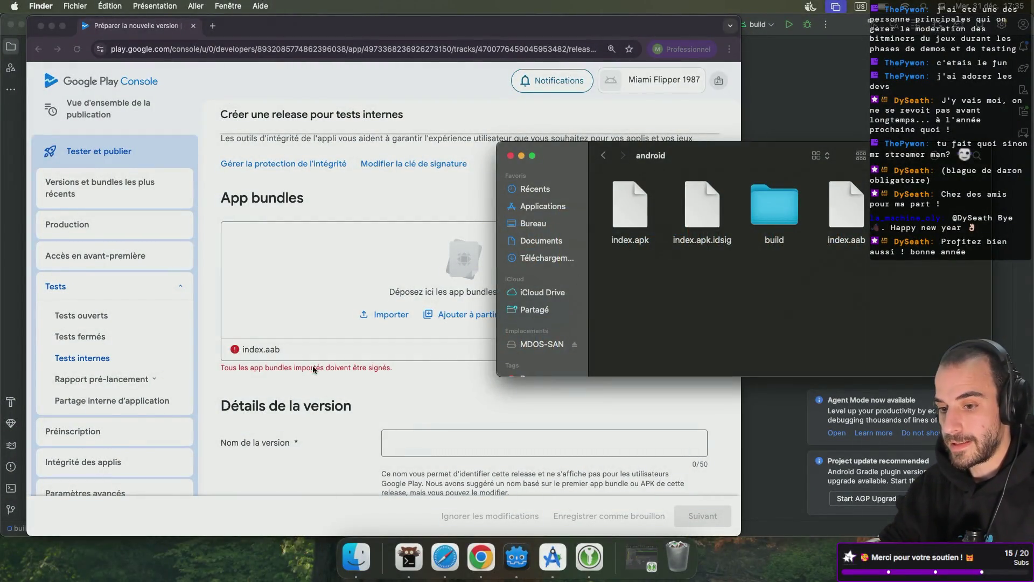
# - Upload index.aab to App bundles, then remove both rejected index.aab entries
pyautogui.moveTo(846, 210); pyautogui.dragTo(375, 278)
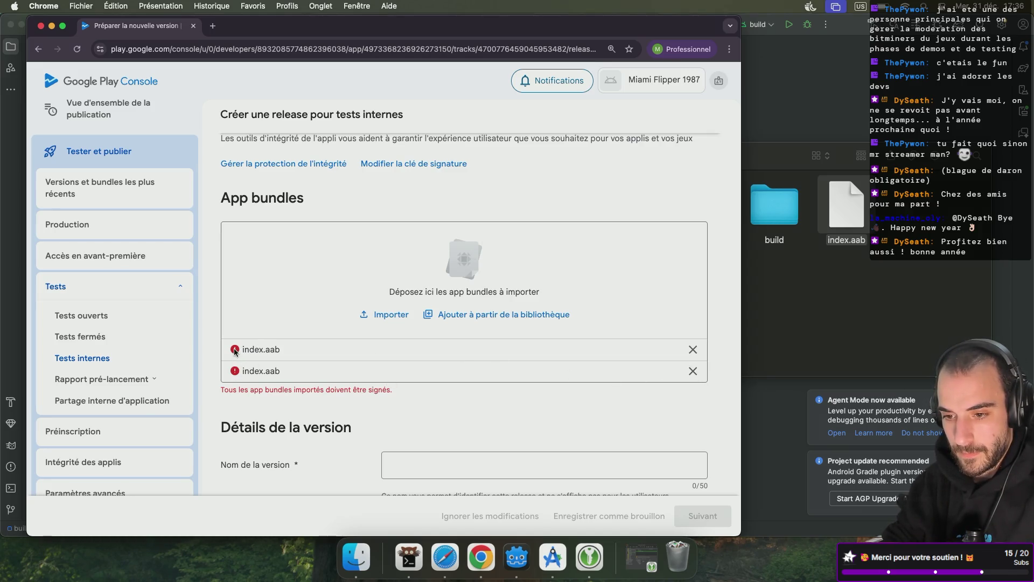
pyautogui.click(693, 371)
pyautogui.click(692, 349)
pyautogui.click(835, 302)
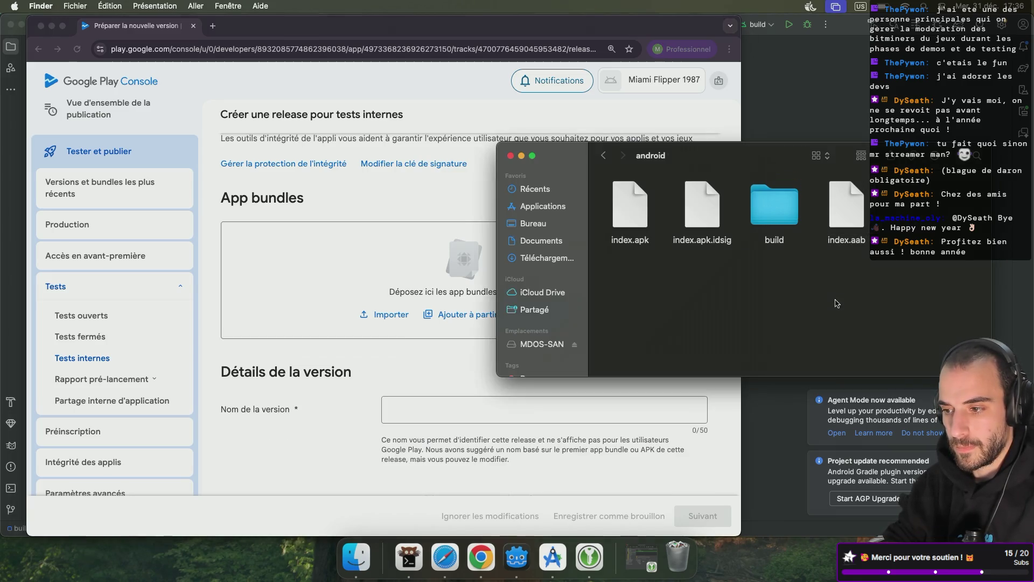
# - Upload index.aab from the android folder into App bundles and check the upload result
pyautogui.moveTo(846, 210)
pyautogui.mouseDown()
pyautogui.moveTo(391, 282)
pyautogui.moveTo(452, 272)
pyautogui.mouseUp()
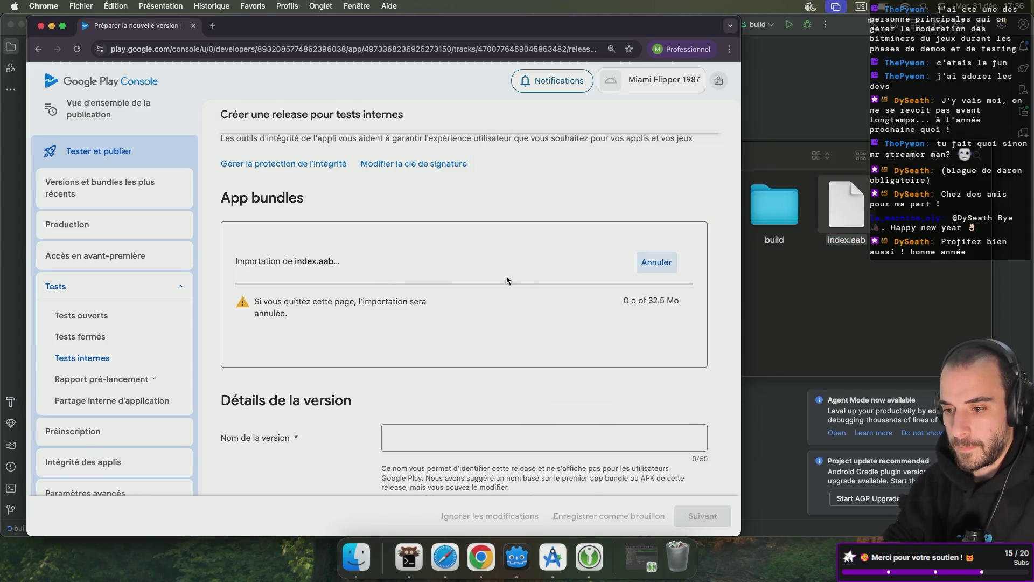
pyautogui.scroll(-5, 526, 312)
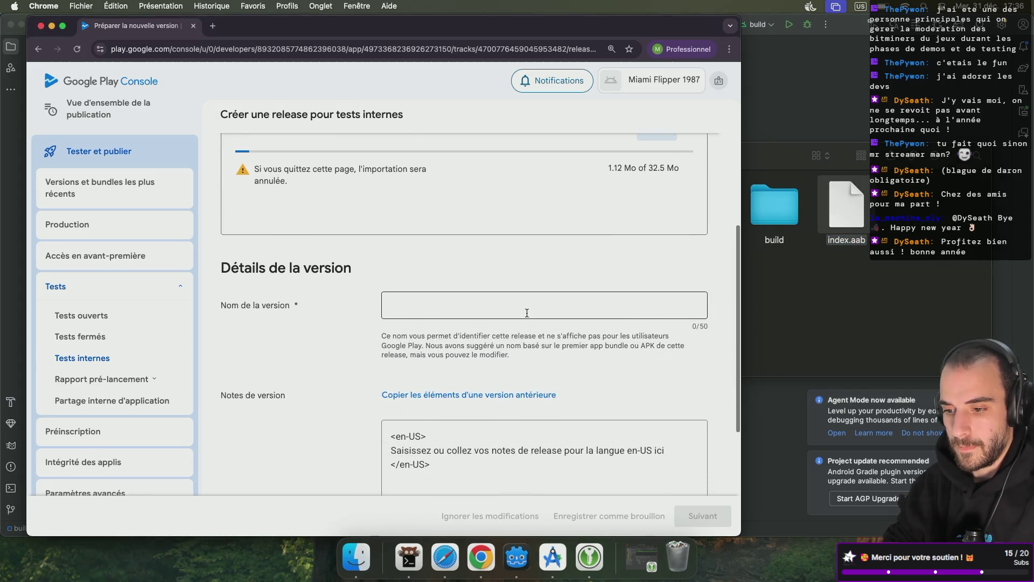
pyautogui.scroll(-3, 526, 312)
pyautogui.scroll(6, 525, 312)
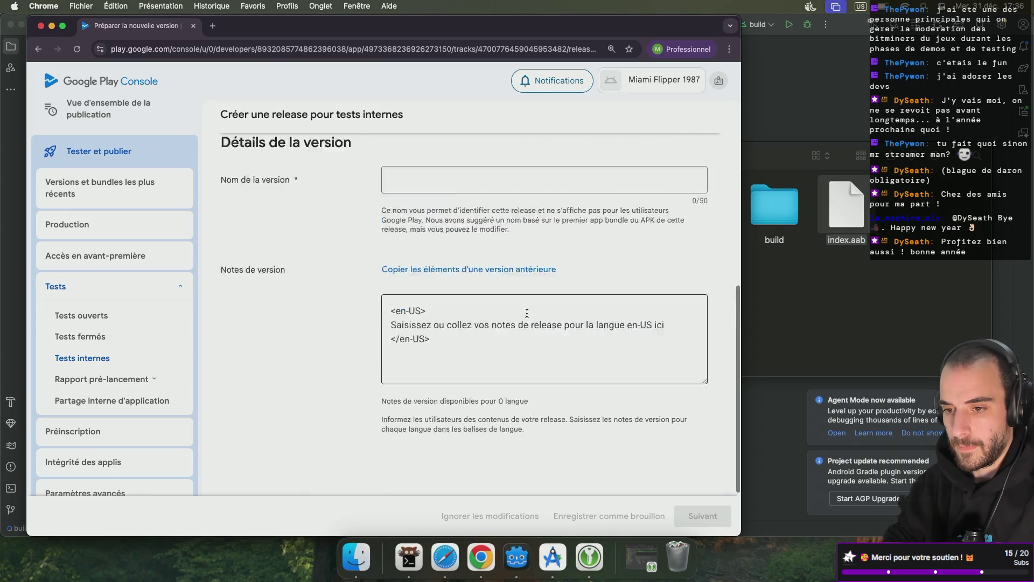
pyautogui.scroll(4, 526, 312)
pyautogui.scroll(-3, 525, 312)
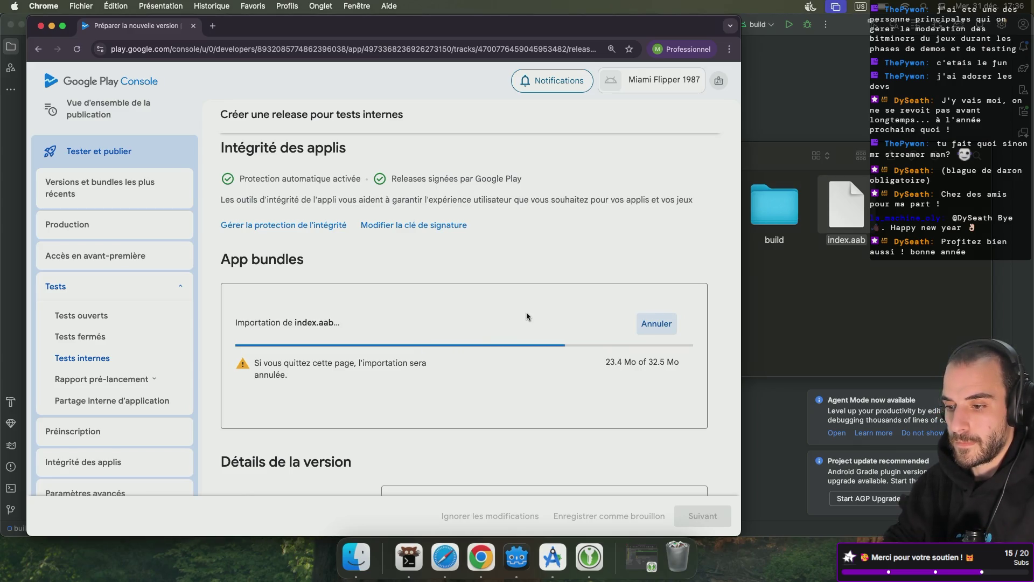
pyautogui.scroll(-1, 526, 316)
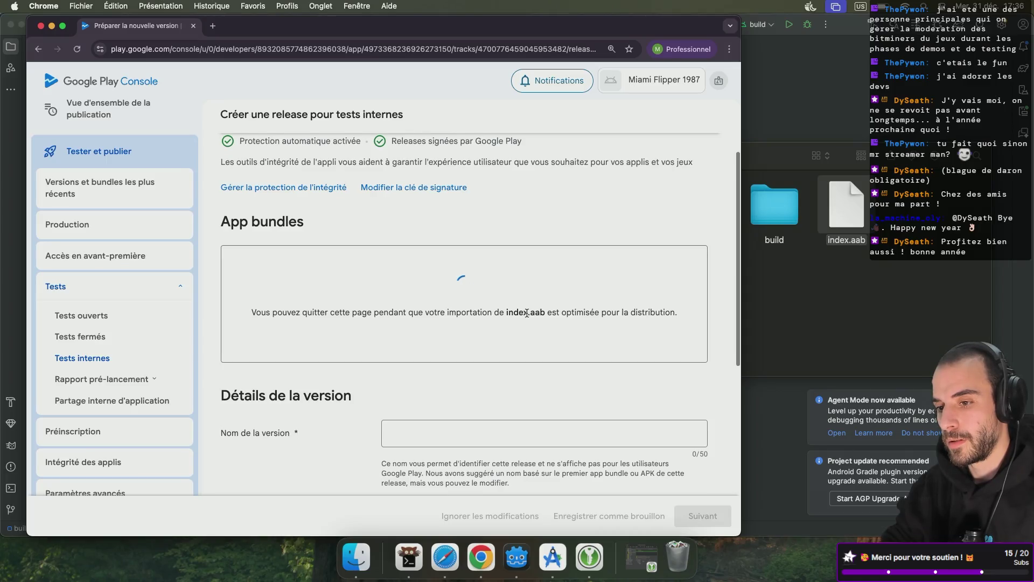
pyautogui.scroll(1, 525, 312)
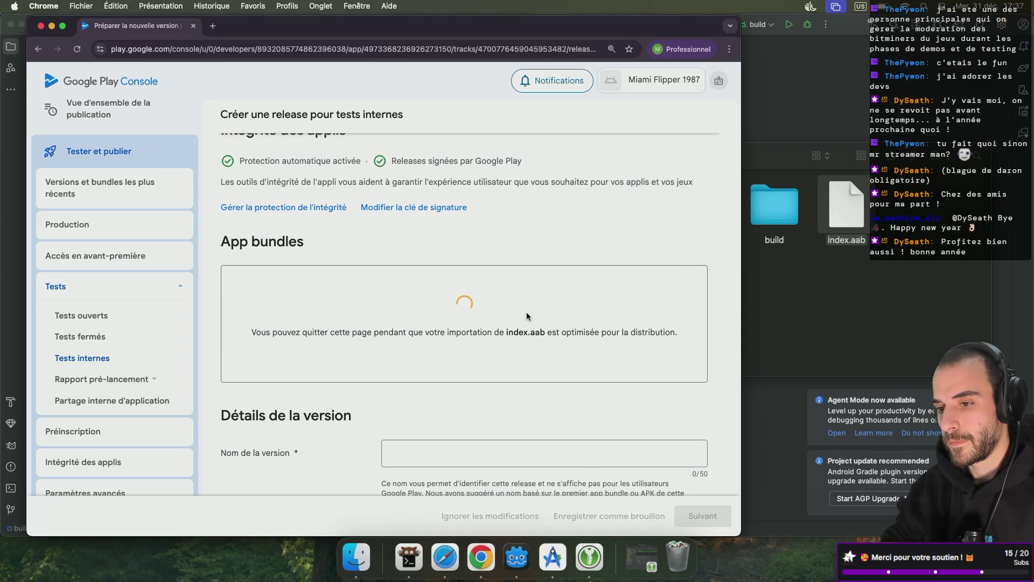
pyautogui.scroll(1, 527, 315)
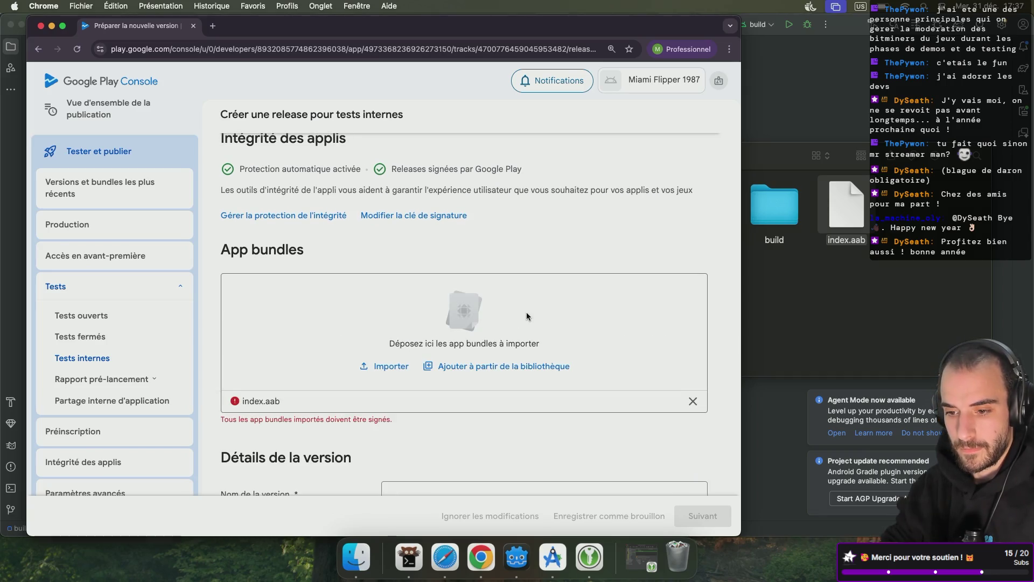
# - Keep 'Autoriser Google à gérer et à protéger votre clé' selected and save with Enregistrer
pyautogui.scroll(3, 421, 275)
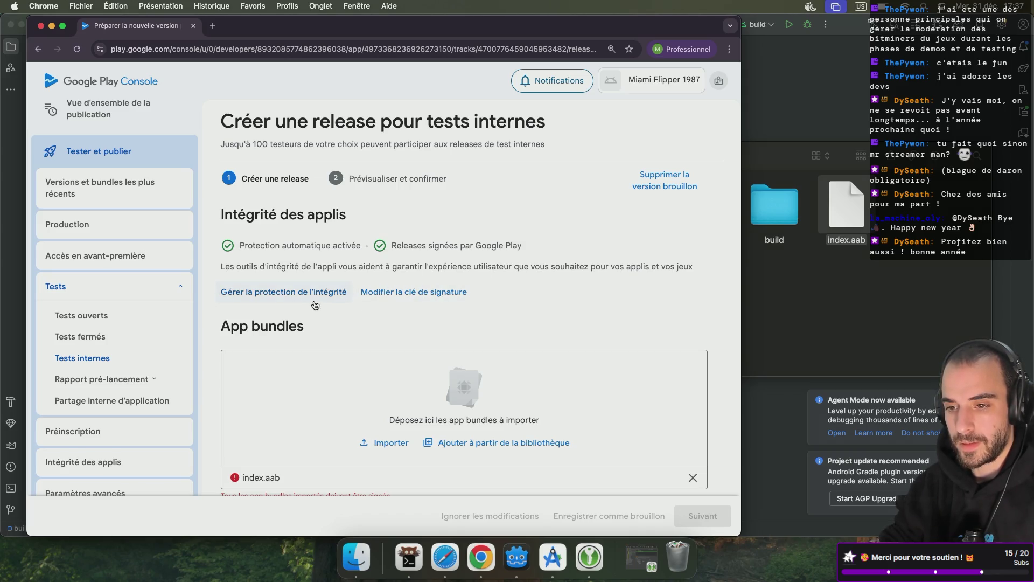
pyautogui.scroll(-1, 398, 324)
pyautogui.scroll(-3, 399, 324)
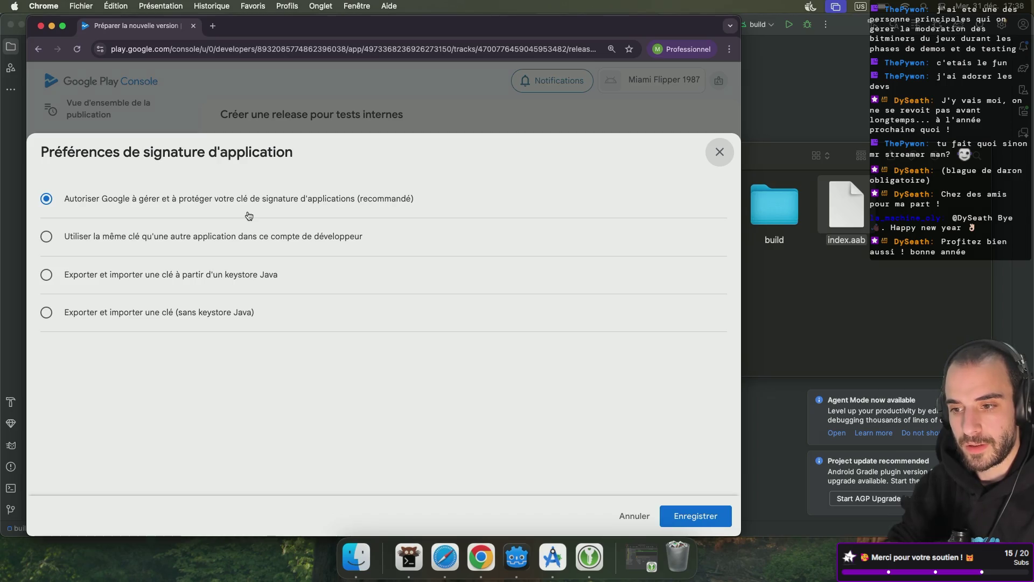
pyautogui.click(677, 513)
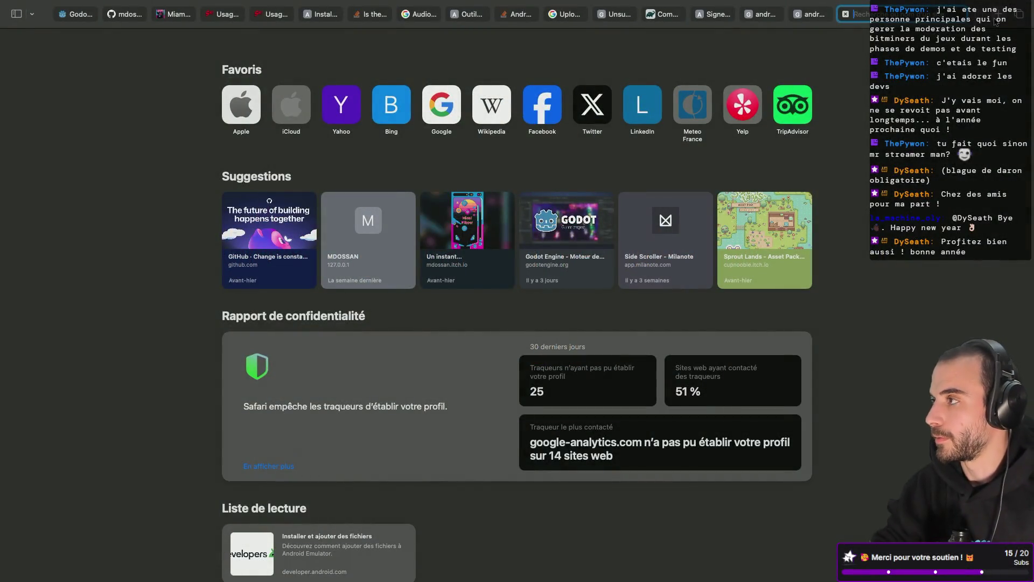
# - Search 'godot android keystore' and open the Godot Forum thread on creating a debug.keystore
pyautogui.write('godot asset lib')
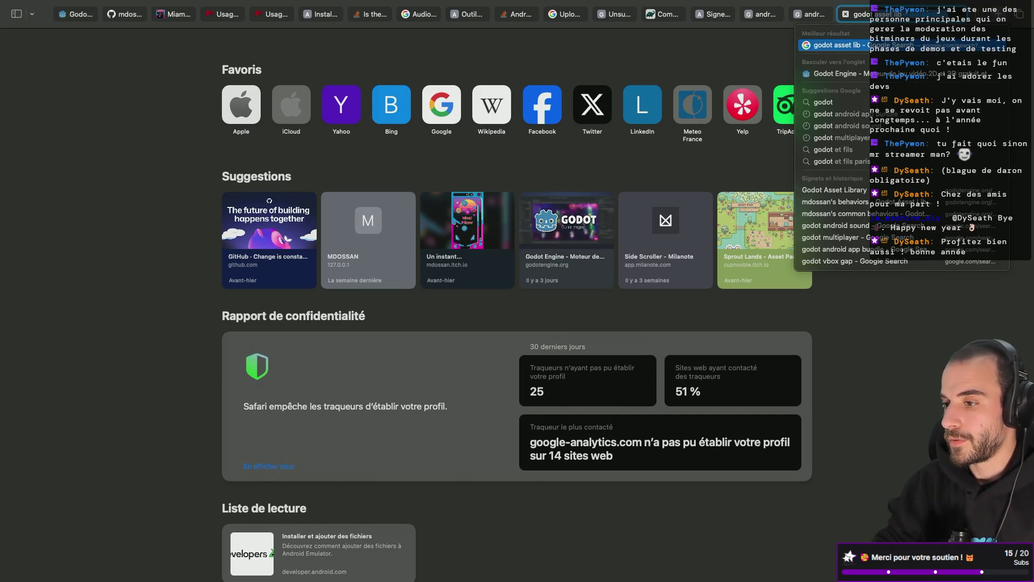
pyautogui.write(' android')
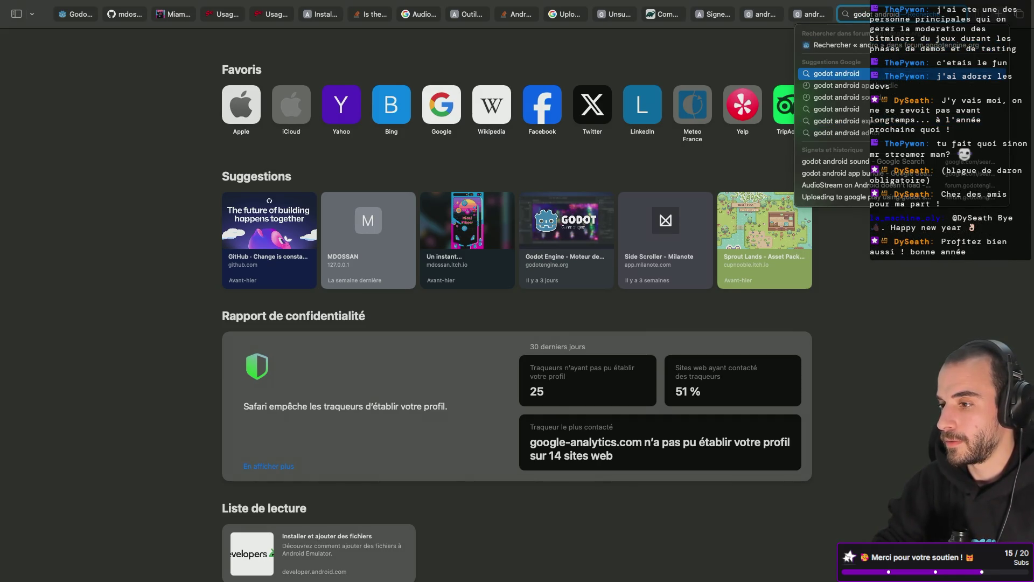
pyautogui.write(' keystore')
pyautogui.press('Return')
pyautogui.click(289, 181)
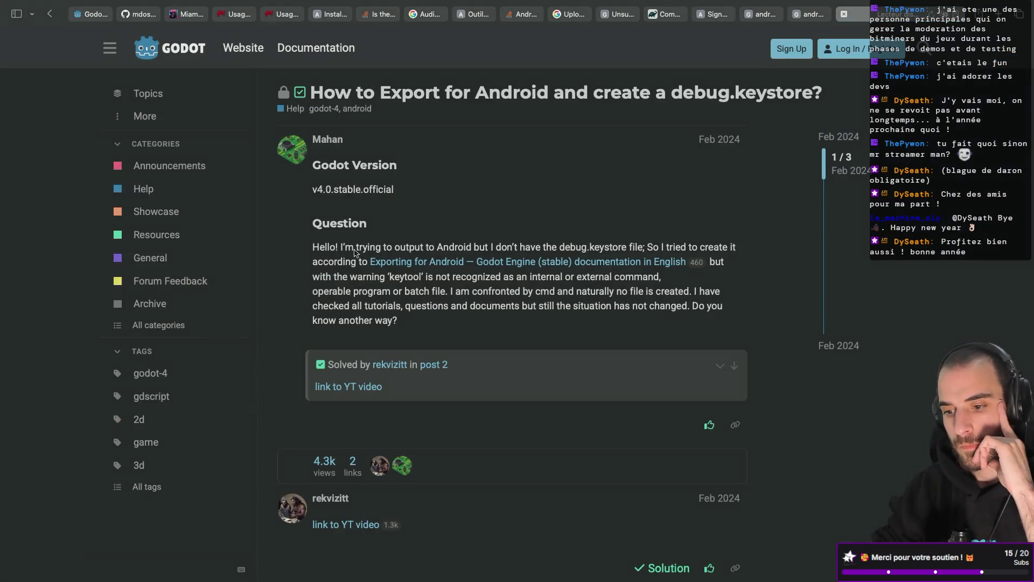
pyautogui.scroll(-4, 362, 296)
pyautogui.scroll(-1, 361, 296)
pyautogui.scroll(5, 361, 296)
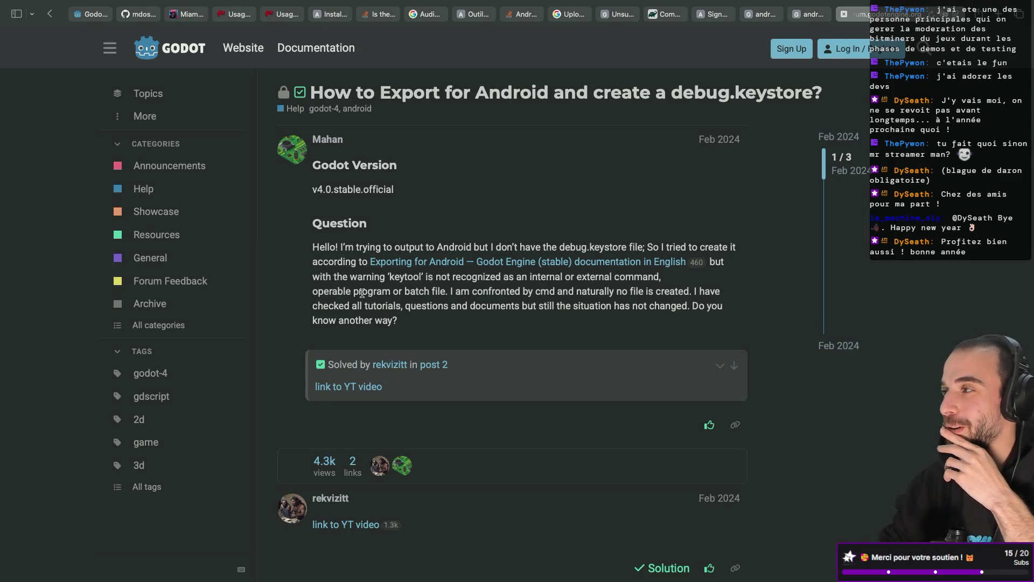
pyautogui.scroll(-7, 551, 372)
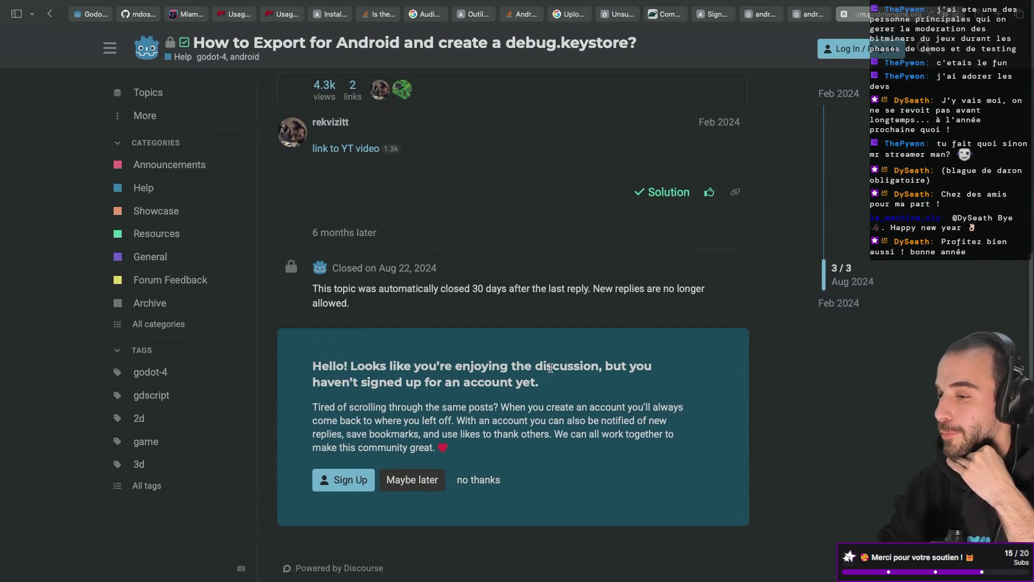
pyautogui.scroll(7, 491, 301)
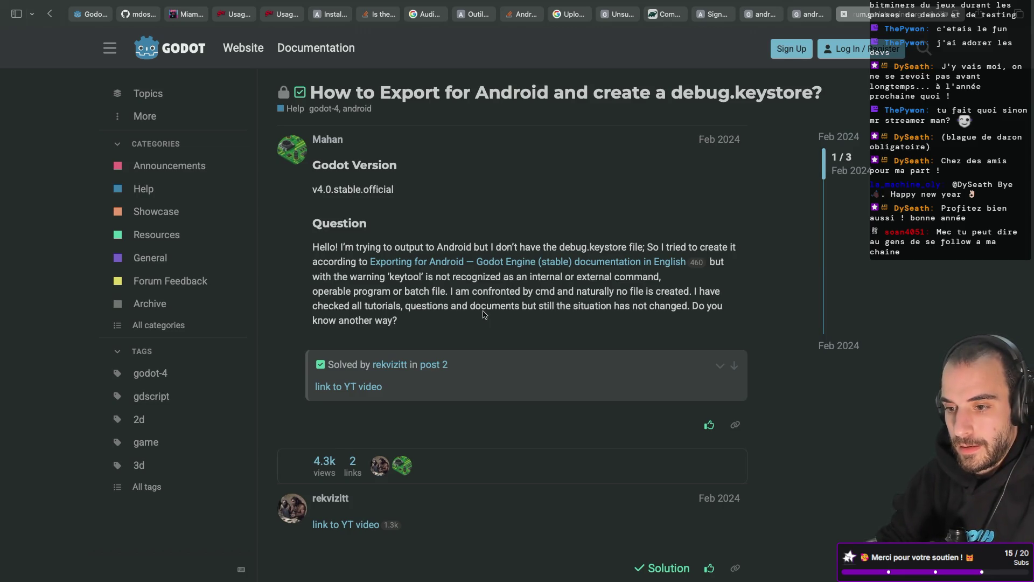
# - Return to the Google results and refine the search to 'godot android keystore key'
pyautogui.scroll(-1, 437, 302)
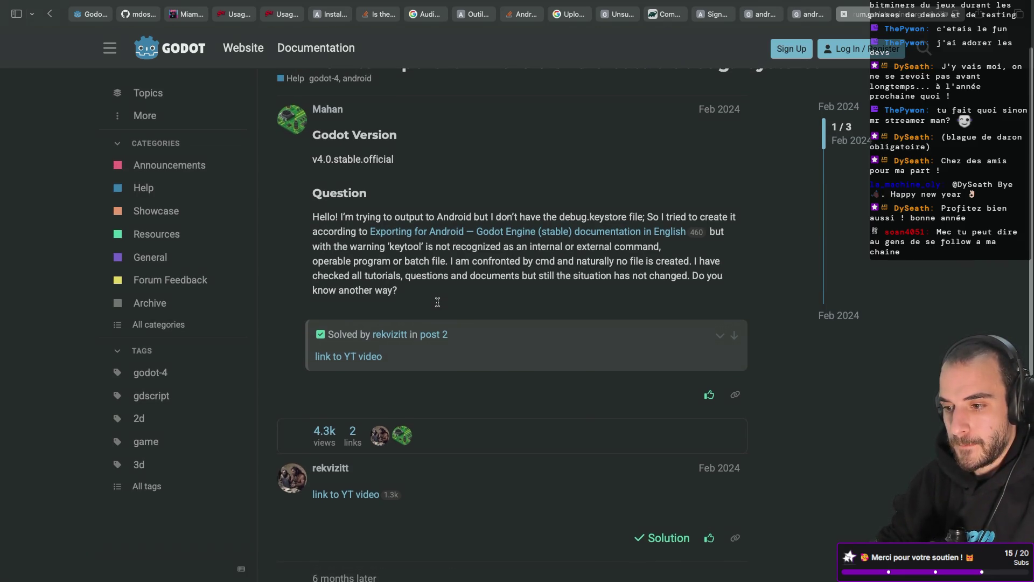
pyautogui.hotkey('alt', 'Left')
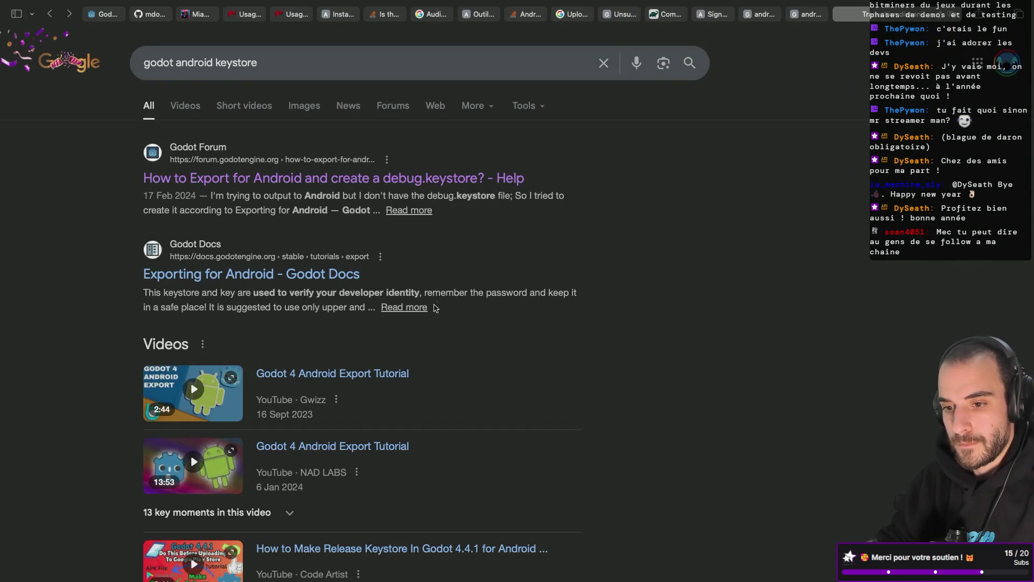
pyautogui.click(284, 63)
pyautogui.write('key')
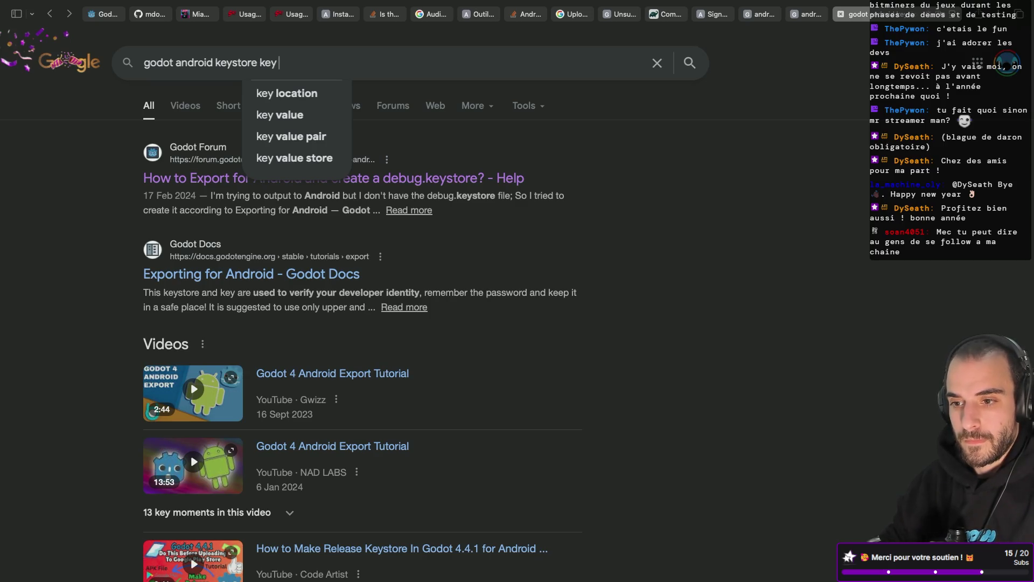
pyautogui.press('Return')
# - Look through the results and open the Exporting for Android Godot Docs page
pyautogui.scroll(-2, 229, 234)
pyautogui.scroll(-6, 229, 234)
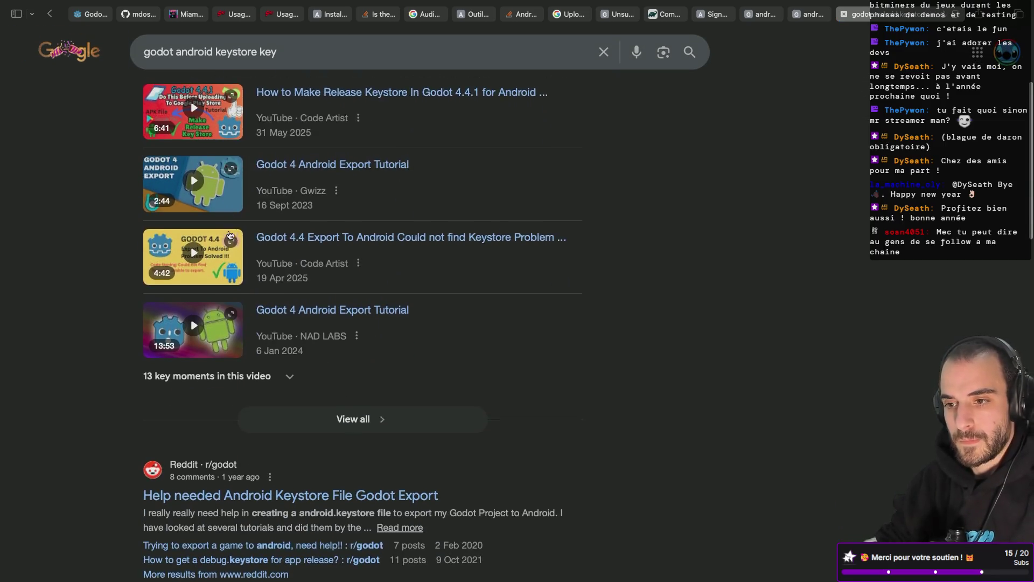
pyautogui.scroll(-1, 230, 235)
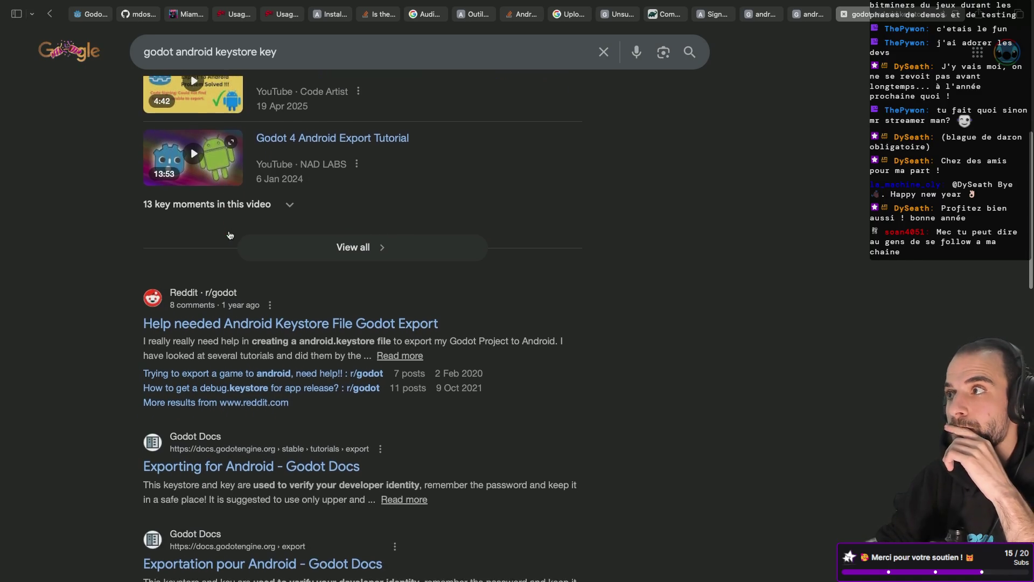
pyautogui.scroll(-1, 232, 275)
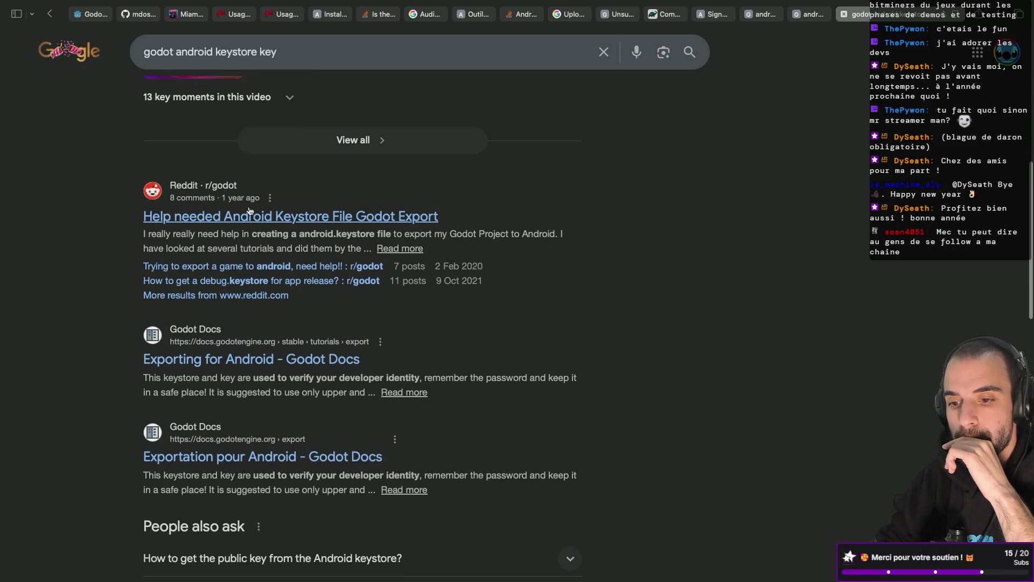
pyautogui.scroll(-1, 249, 210)
pyautogui.click(248, 315)
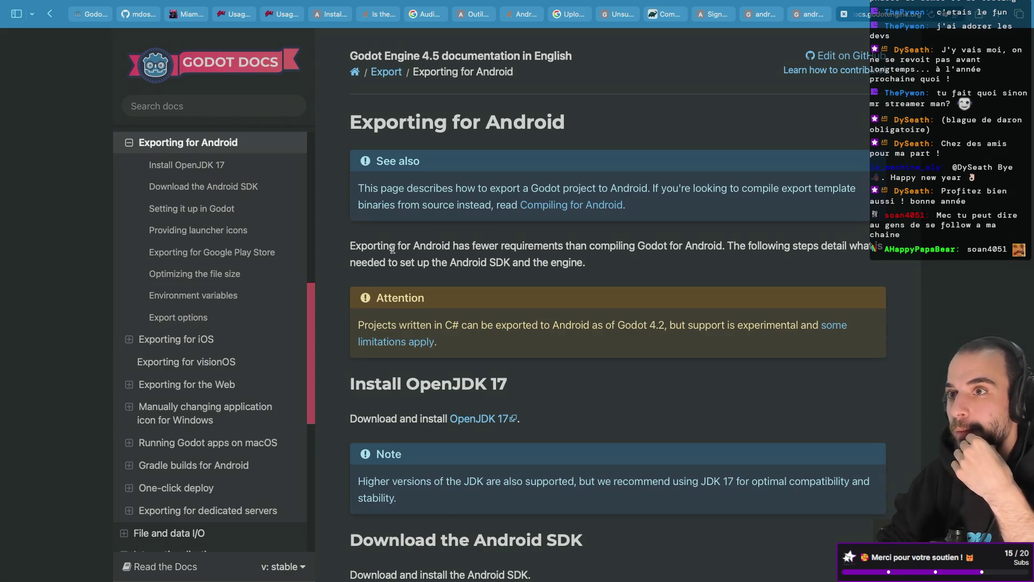
# - Scroll down to the Google Play Store section with the keytool command for mygame.keystore
pyautogui.scroll(-2, 392, 248)
pyautogui.scroll(2, 392, 248)
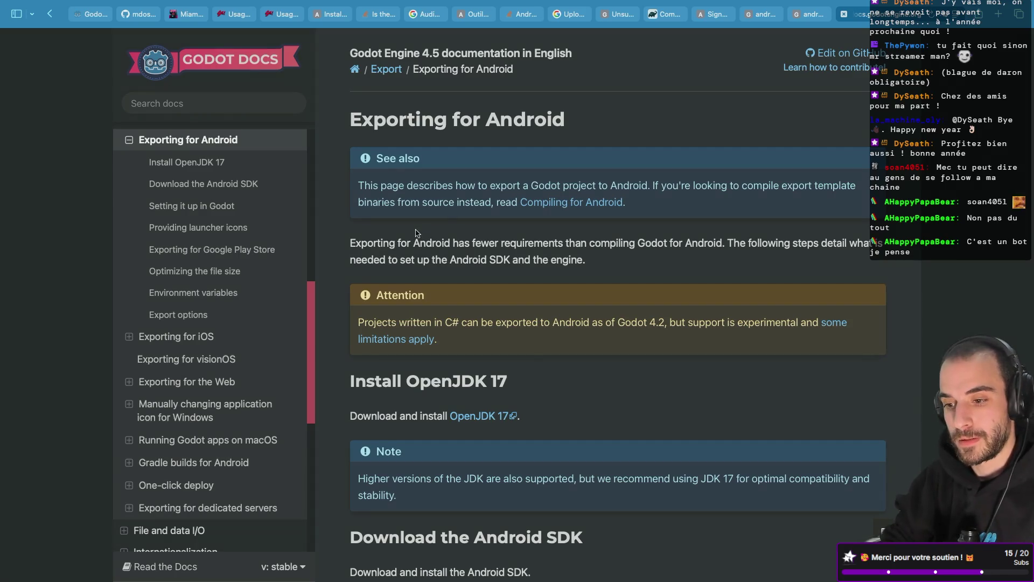
pyautogui.scroll(-5, 439, 282)
pyautogui.scroll(-8, 439, 282)
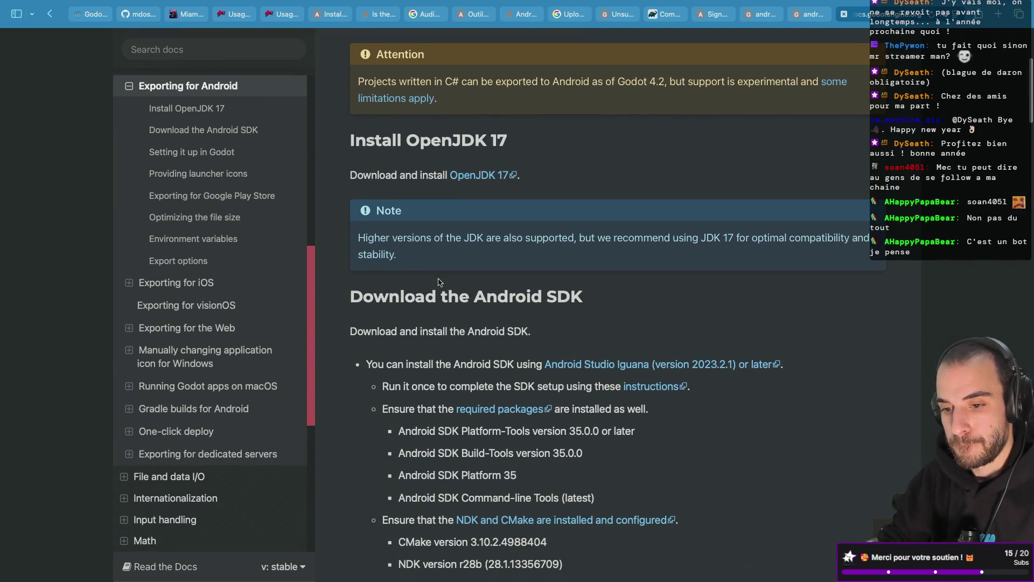
pyautogui.scroll(-8, 439, 282)
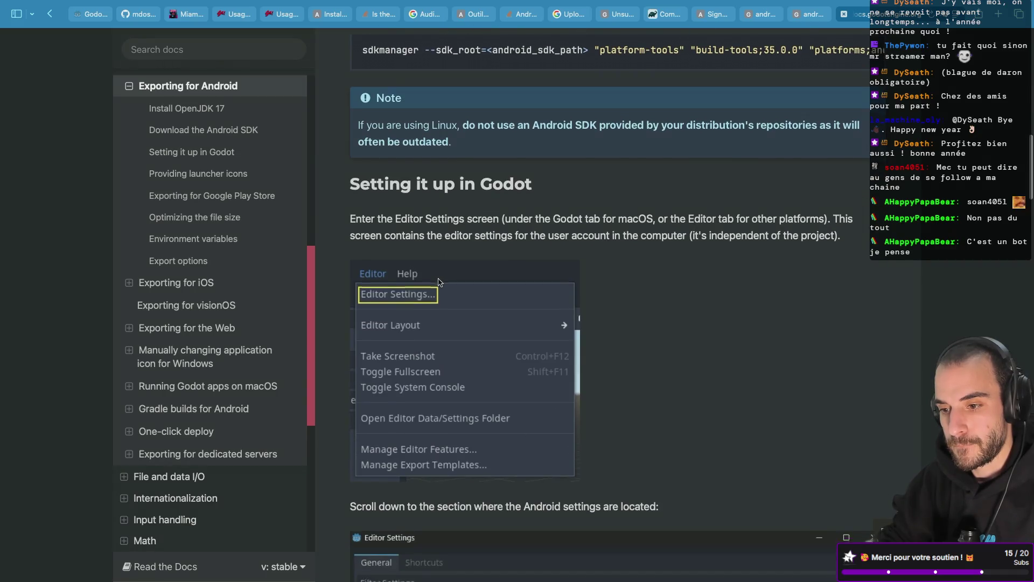
pyautogui.scroll(-1, 438, 281)
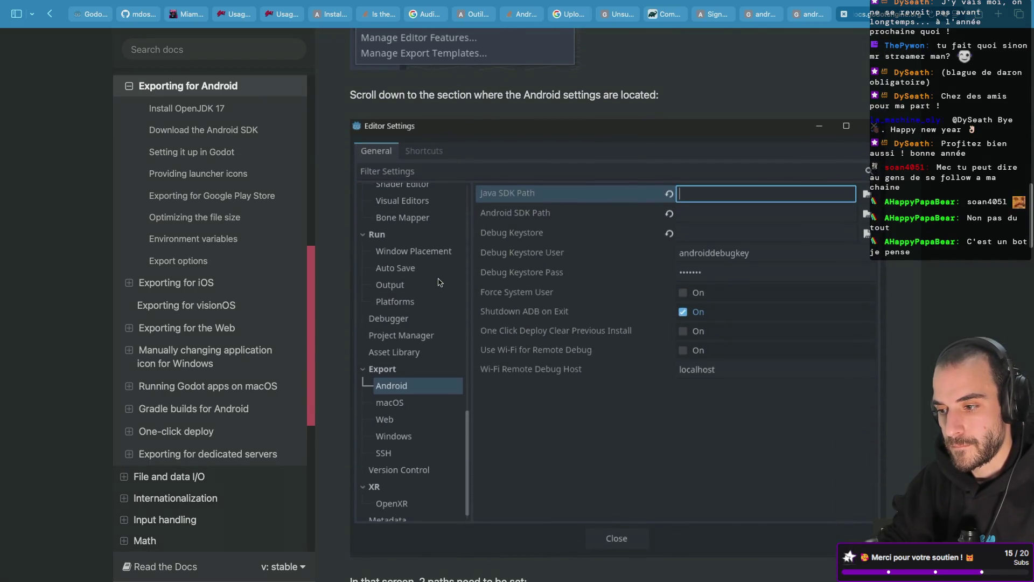
pyautogui.scroll(-8, 439, 282)
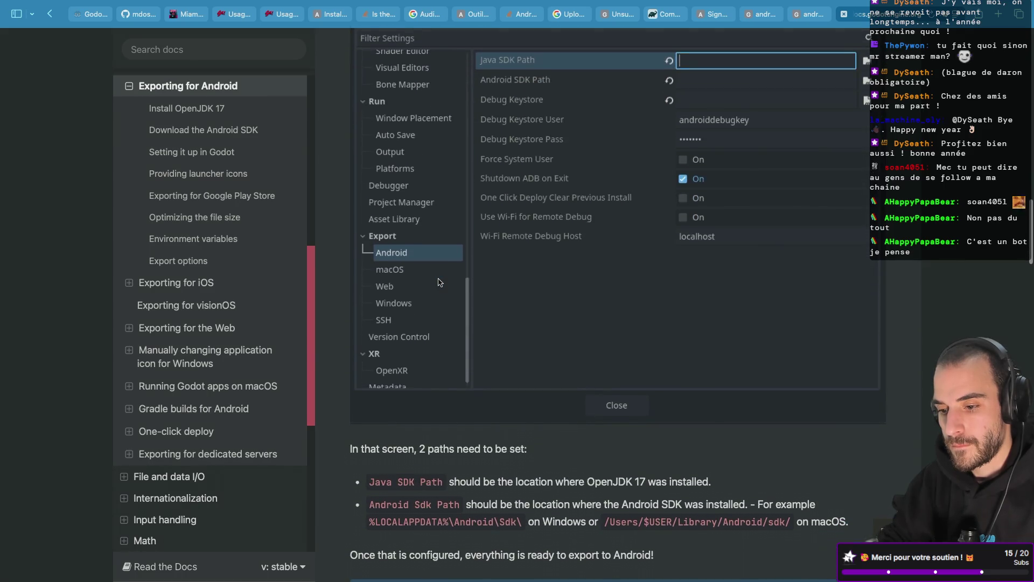
pyautogui.scroll(-3, 439, 281)
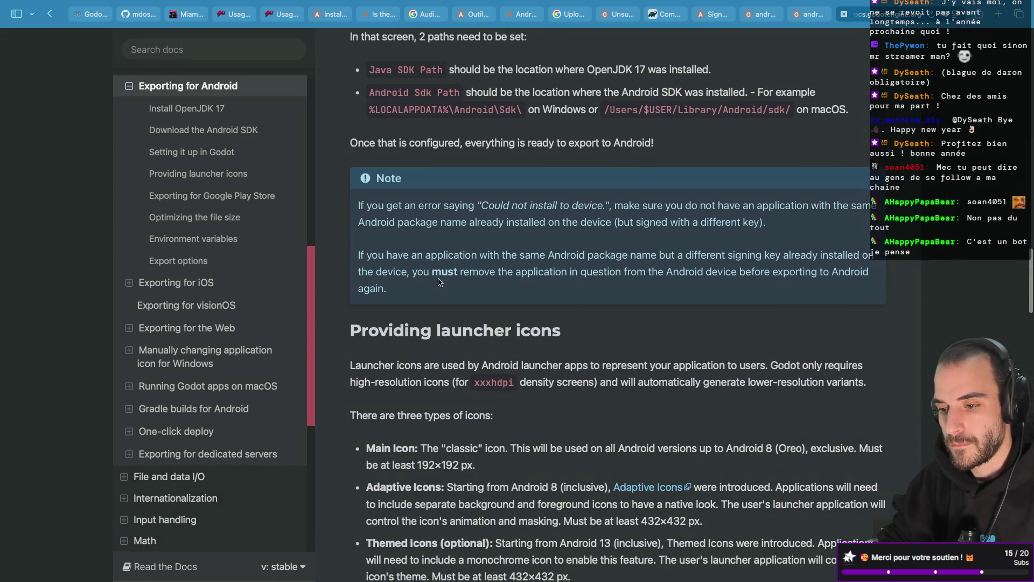
pyautogui.scroll(10, 439, 282)
pyautogui.scroll(-18, 439, 281)
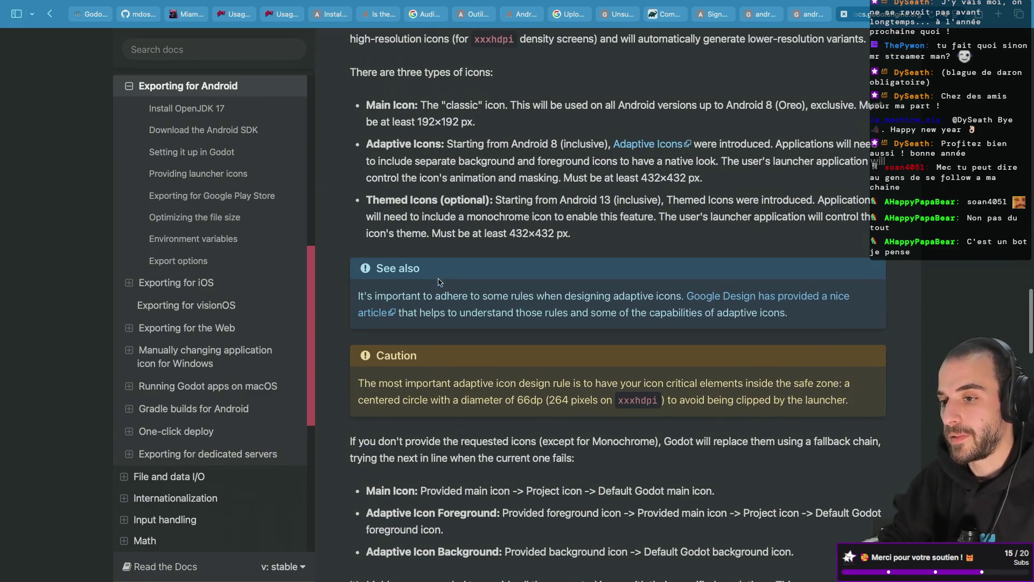
pyautogui.scroll(15, 457, 294)
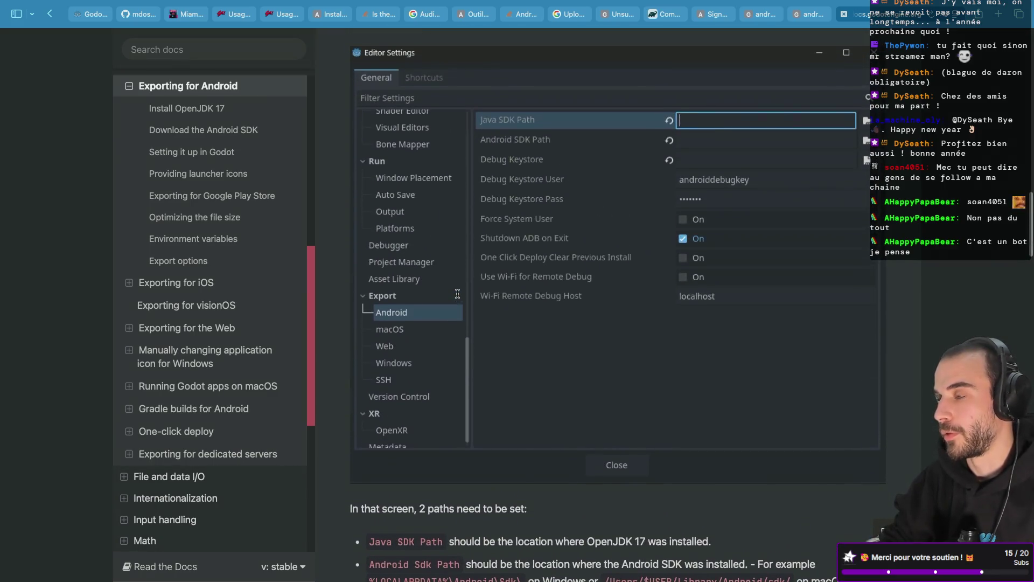
pyautogui.scroll(2, 458, 296)
pyautogui.scroll(7, 457, 296)
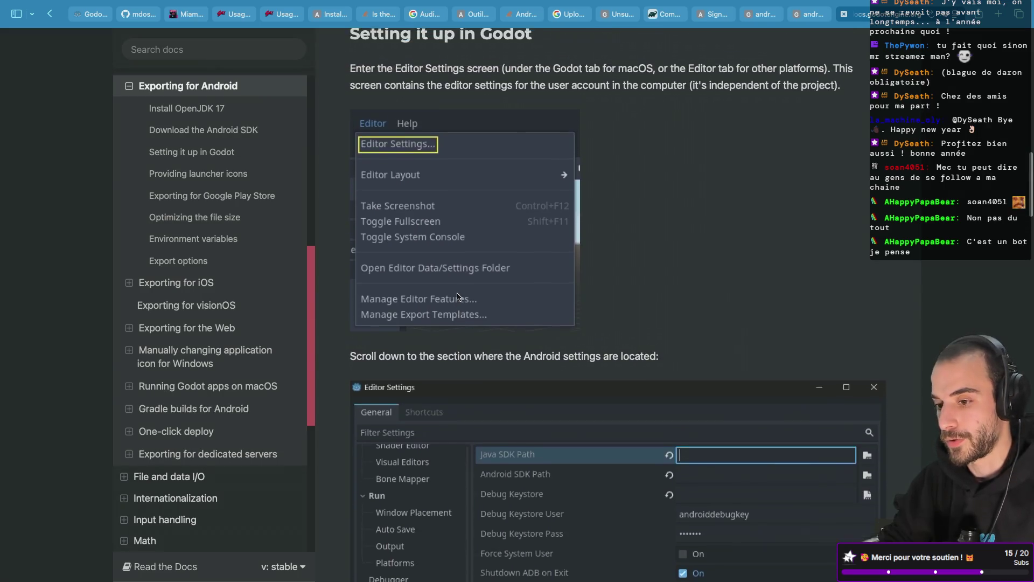
pyautogui.scroll(4, 457, 293)
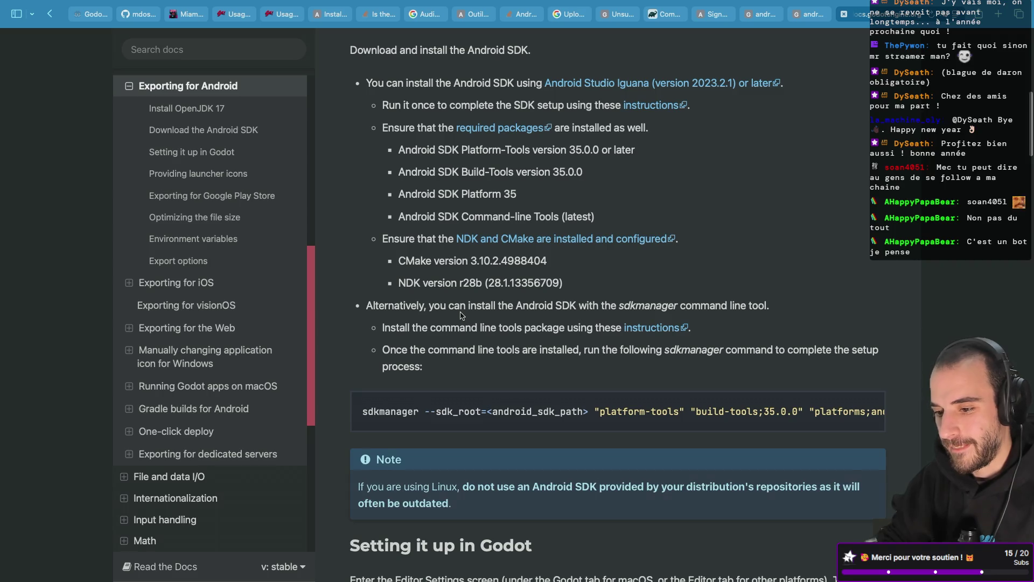
pyautogui.scroll(2, 461, 316)
pyautogui.scroll(-1, 461, 315)
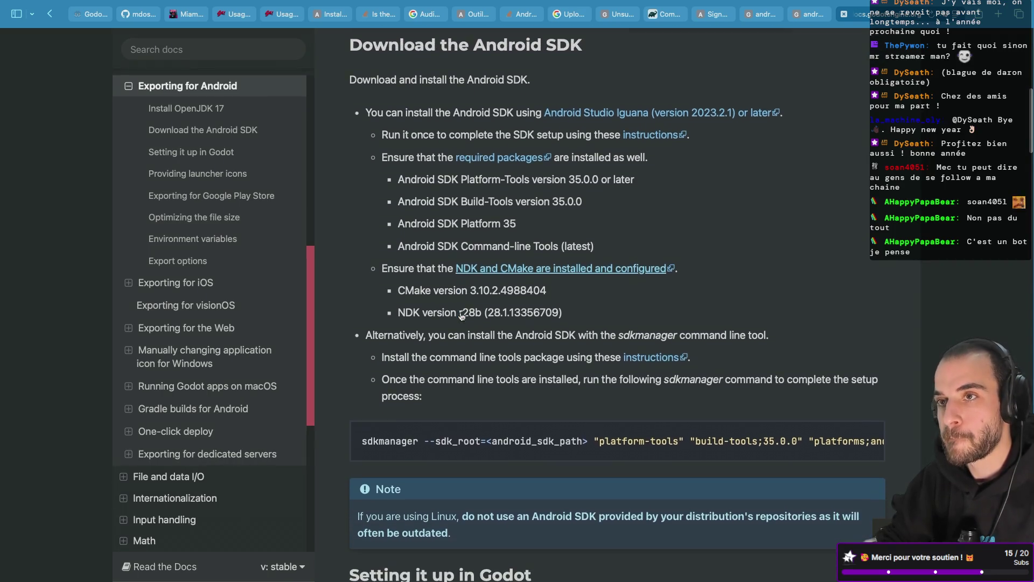
pyautogui.scroll(-2, 462, 316)
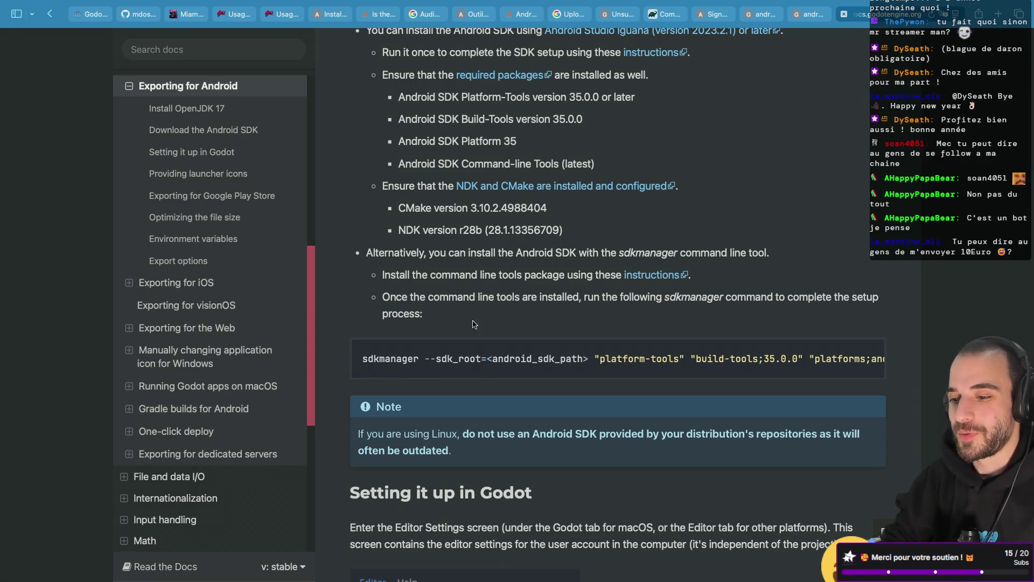
pyautogui.hscroll(8, 557, 355)
pyautogui.hscroll(3, 558, 354)
pyautogui.hscroll(-6, 558, 355)
pyautogui.scroll(1, 558, 355)
pyautogui.hscroll(-3, 557, 355)
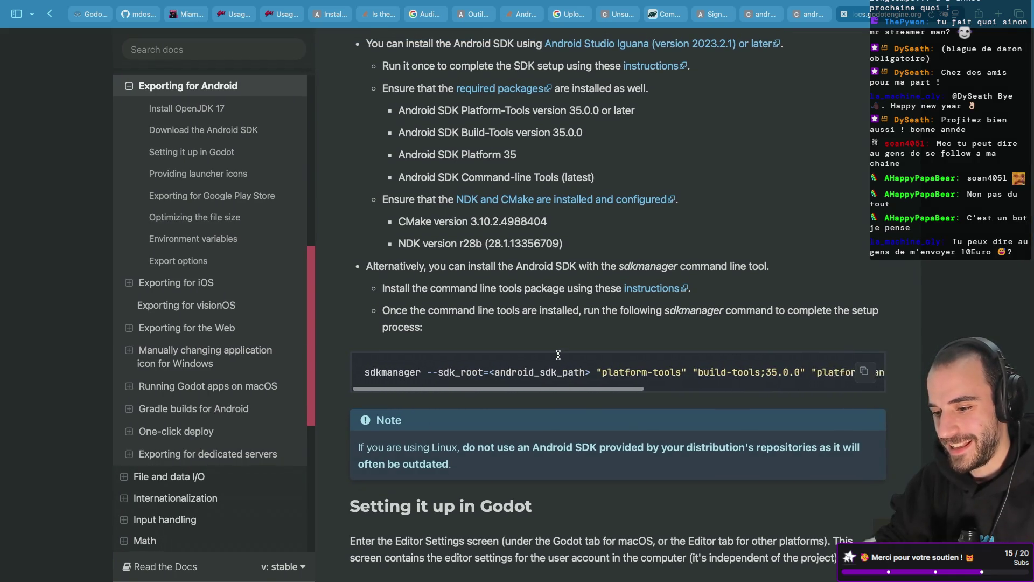
pyautogui.scroll(-5, 479, 348)
pyautogui.scroll(-15, 479, 348)
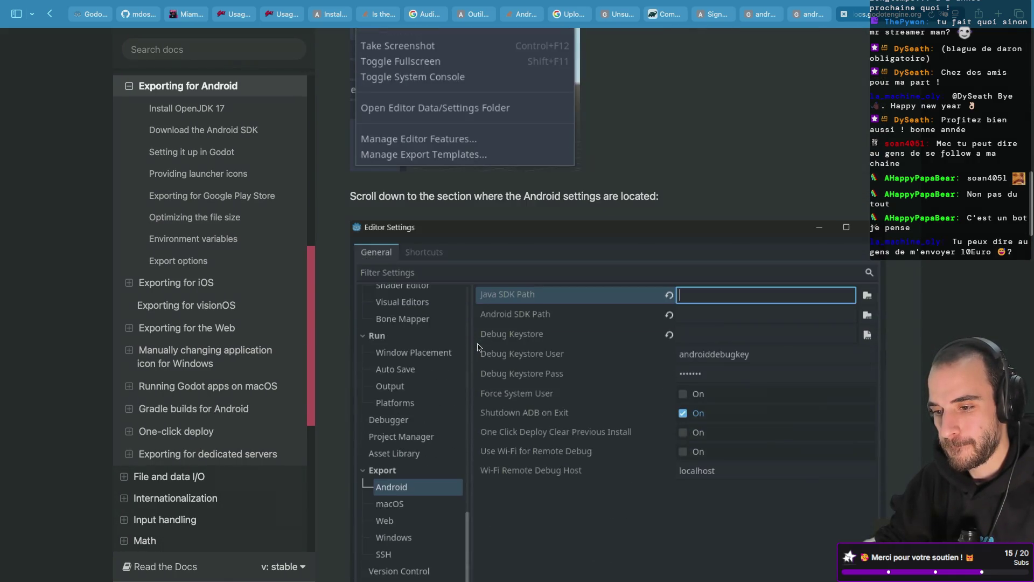
pyautogui.scroll(-13, 479, 348)
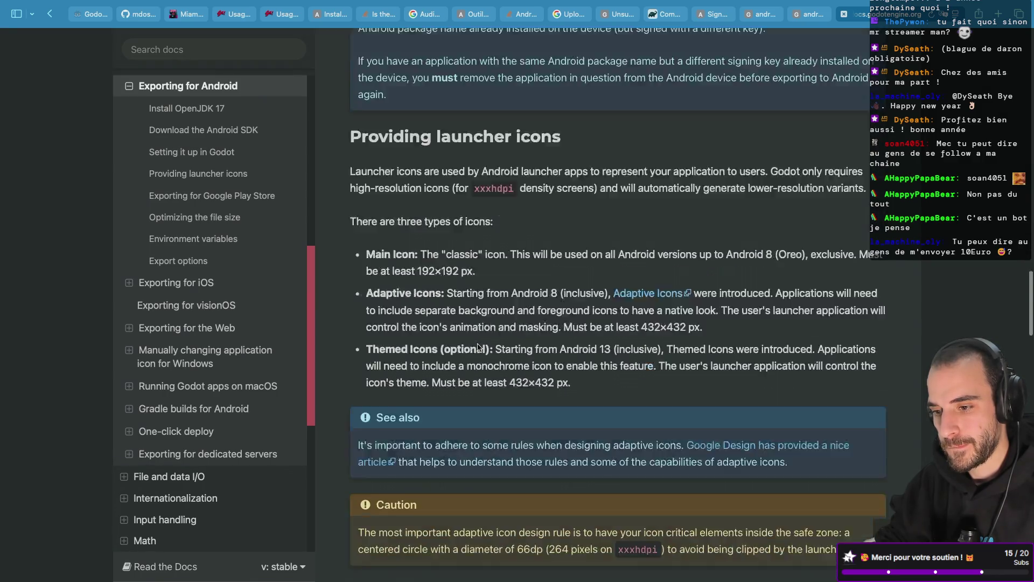
pyautogui.scroll(-2, 477, 346)
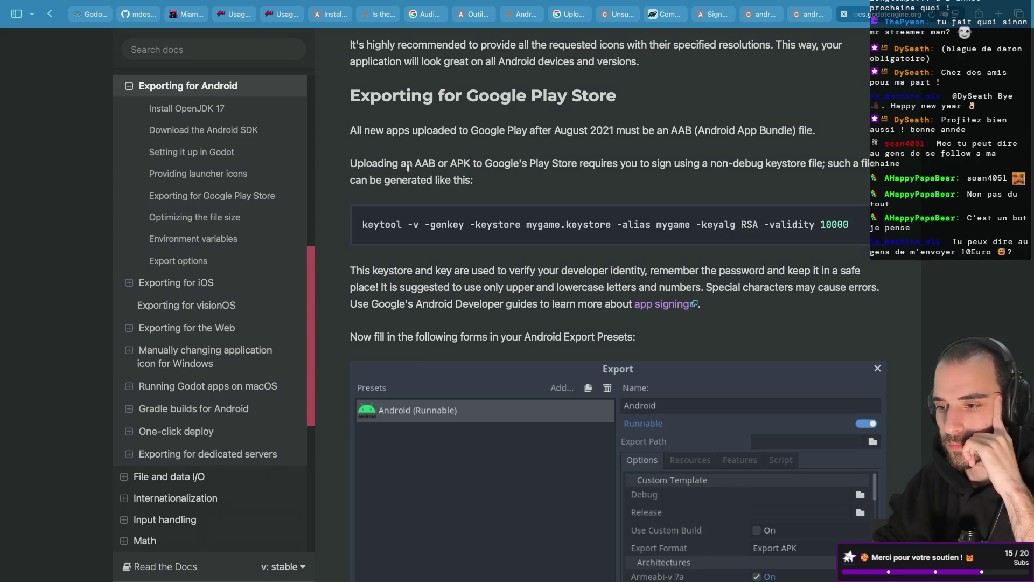
# - Scroll to the Keystore Release, Release User and Release Password bullets
pyautogui.scroll(-2, 549, 176)
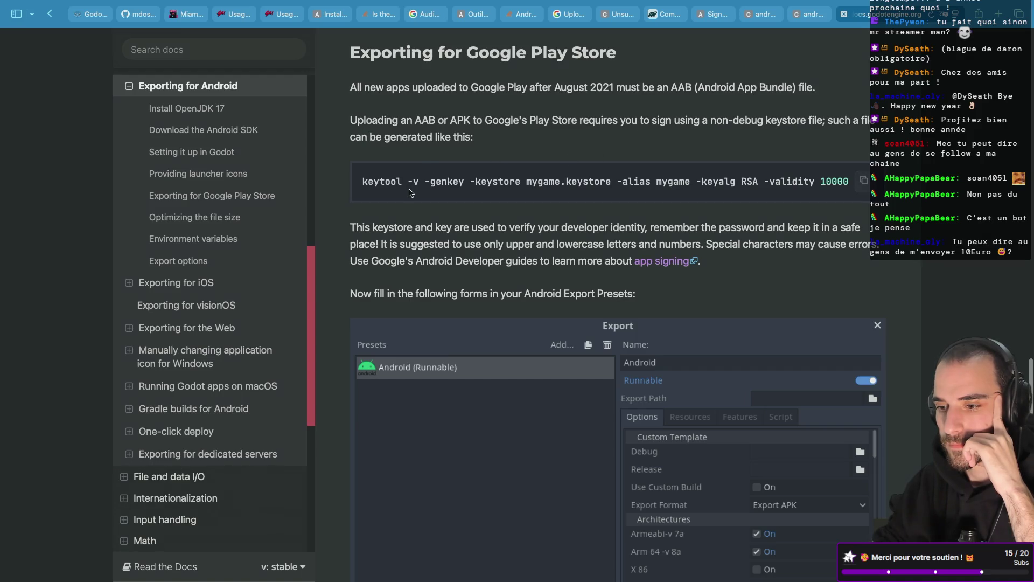
pyautogui.scroll(1, 405, 191)
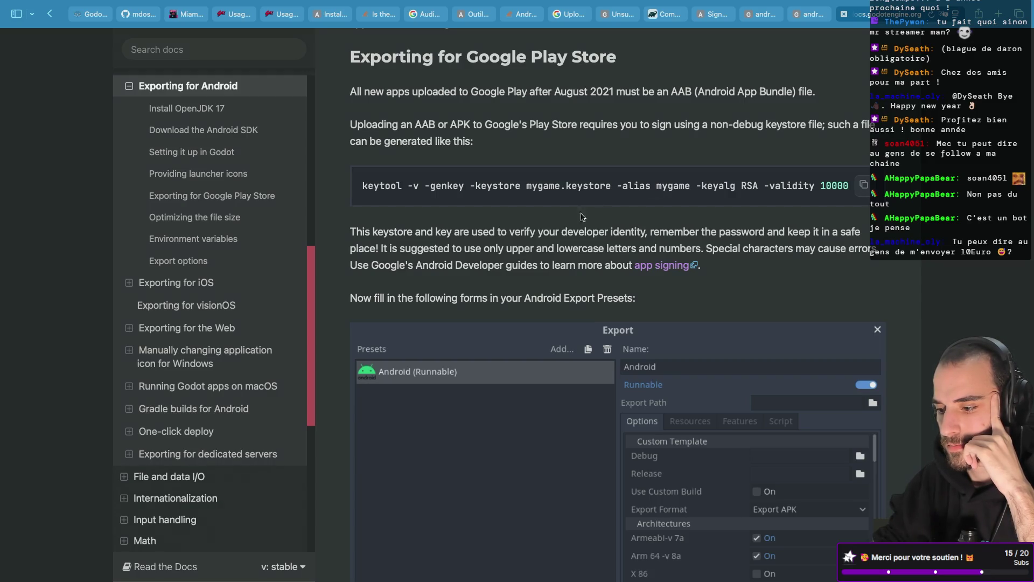
pyautogui.scroll(-2, 591, 211)
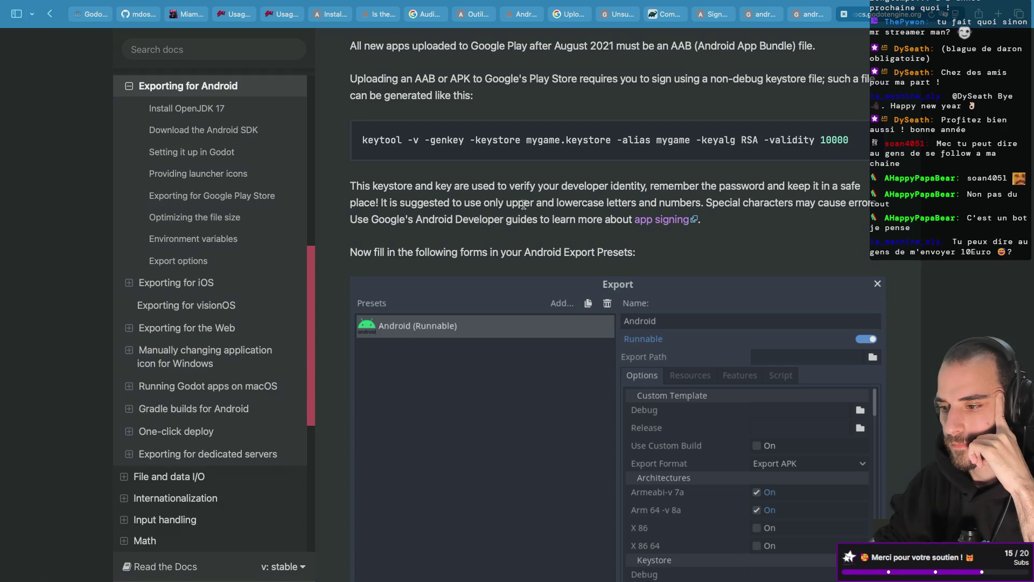
pyautogui.scroll(-4, 462, 218)
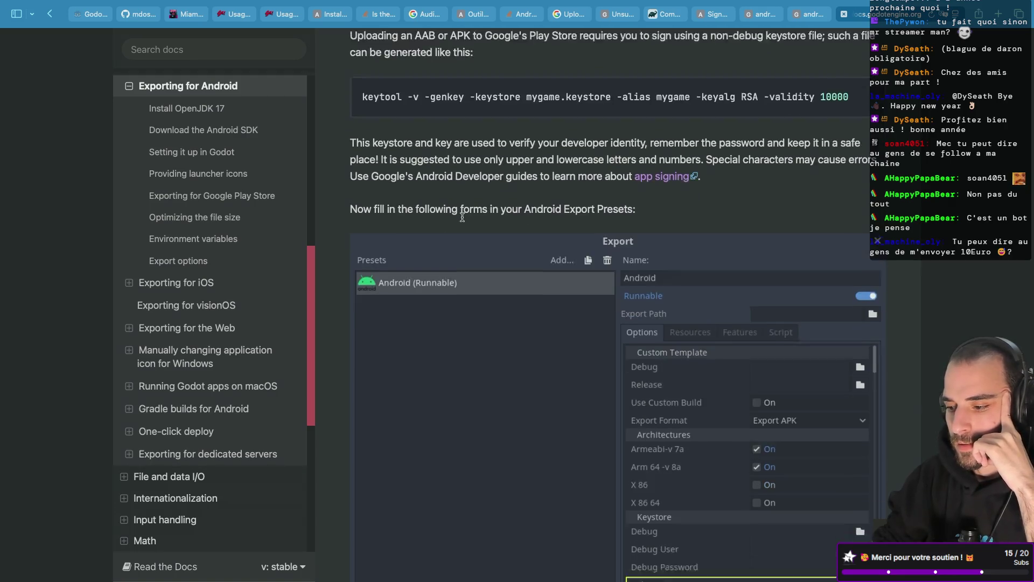
pyautogui.scroll(-5, 462, 220)
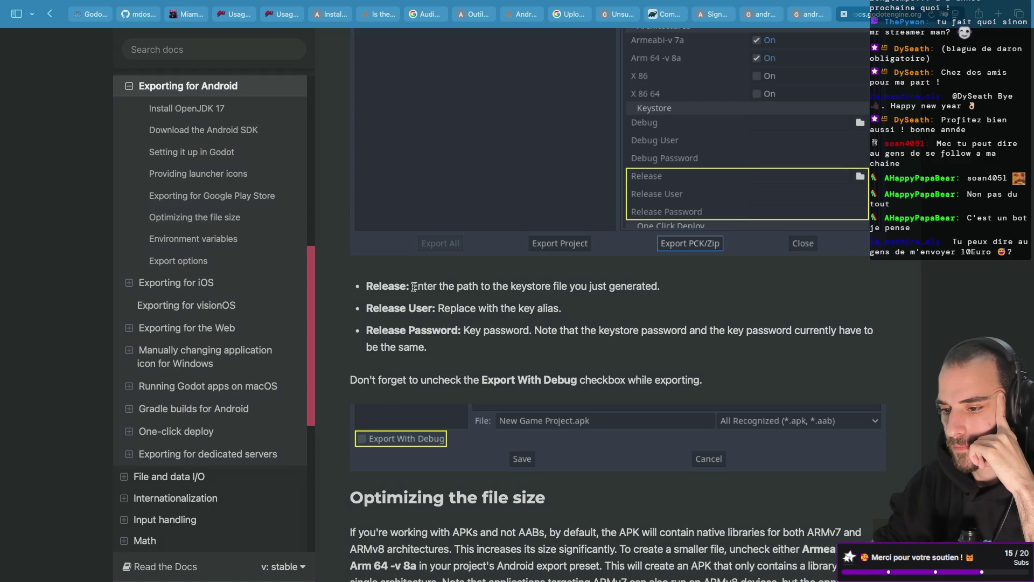
# - Highlight the keystore path and key password notes, then exit full-screen Safari
pyautogui.moveTo(414, 285); pyautogui.dragTo(462, 286)
pyautogui.click(499, 302)
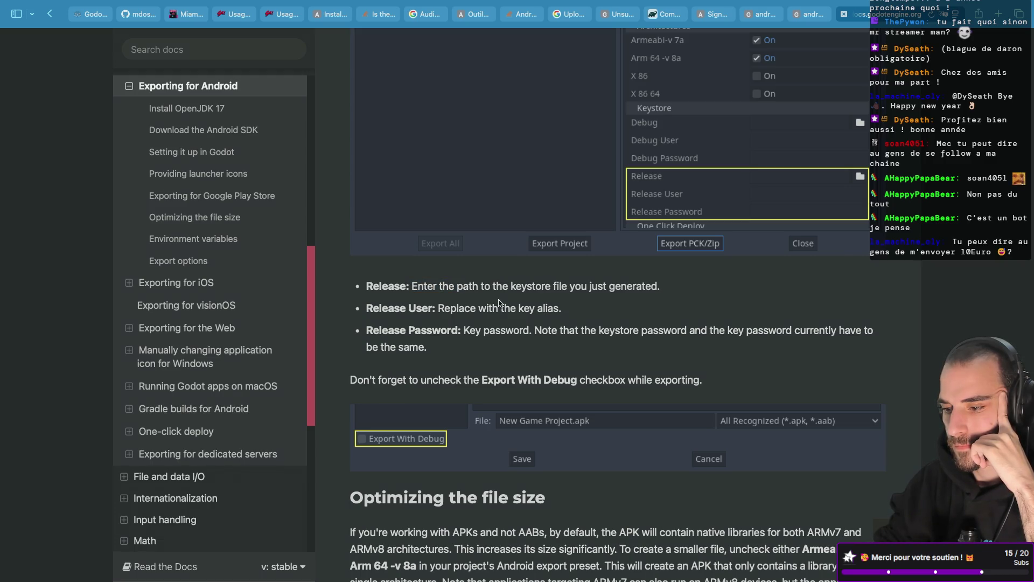
pyautogui.moveTo(464, 330); pyautogui.dragTo(524, 330)
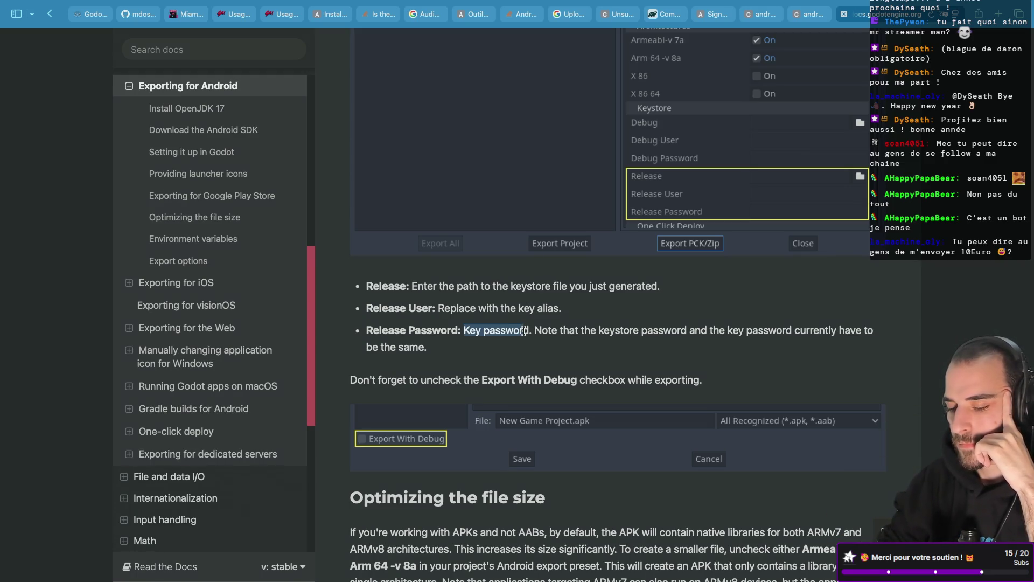
pyautogui.click(509, 349)
pyautogui.moveTo(536, 331); pyautogui.dragTo(643, 332)
pyautogui.click(662, 350)
pyautogui.moveTo(708, 331); pyautogui.dragTo(790, 331)
pyautogui.click(811, 325)
pyautogui.scroll(-5, 811, 325)
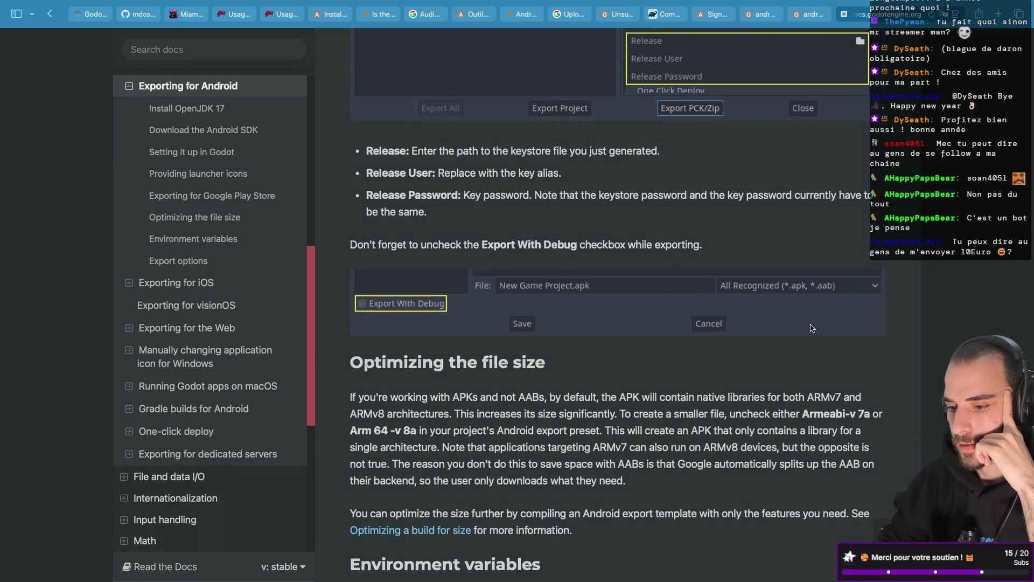
pyautogui.press('super+Tab')
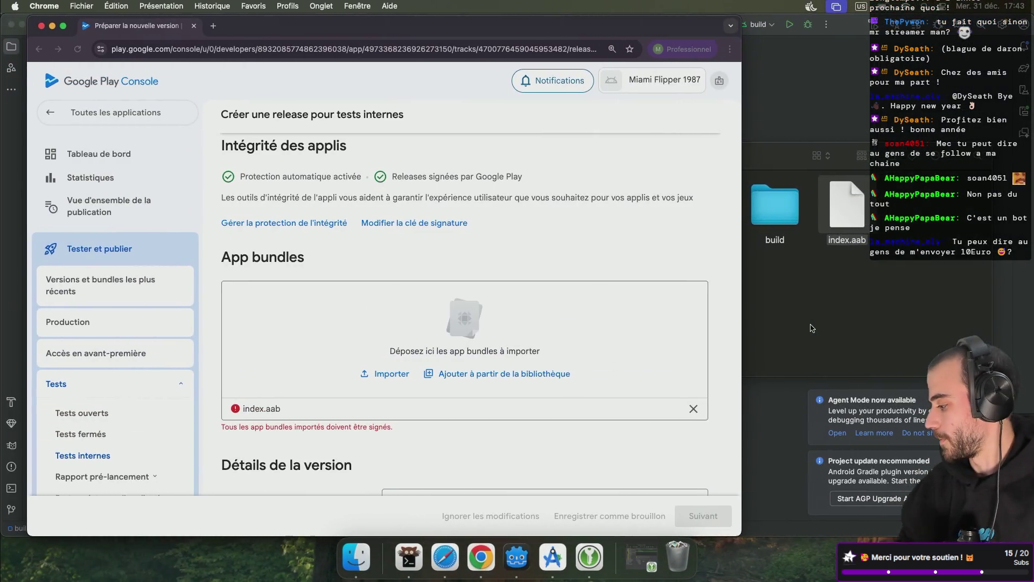
# - Step Android Studio's wizard back to Android App Bundle, continue, and begin a new key store
pyautogui.click(548, 555)
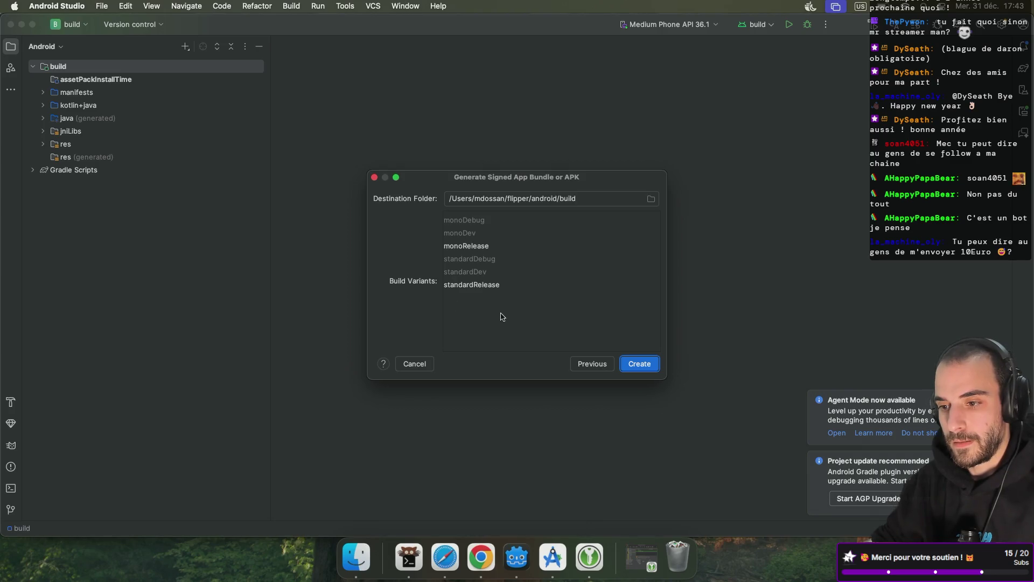
pyautogui.click(587, 365)
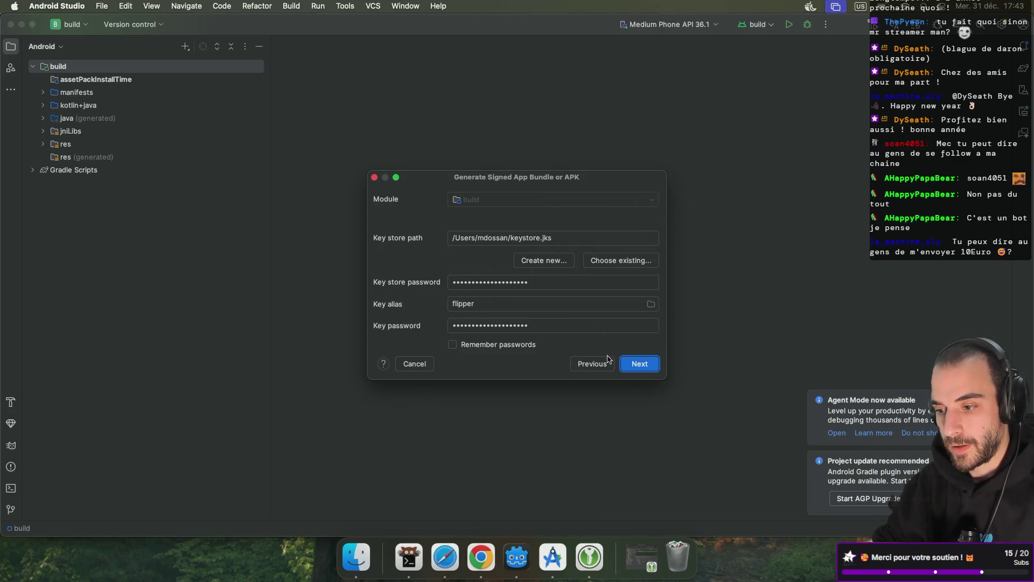
pyautogui.click(598, 365)
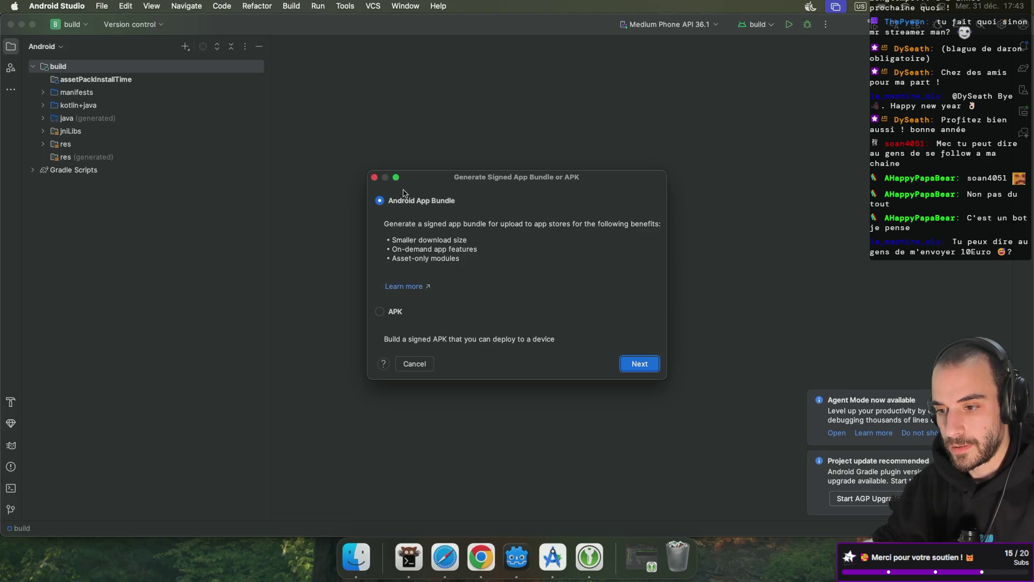
pyautogui.click(628, 364)
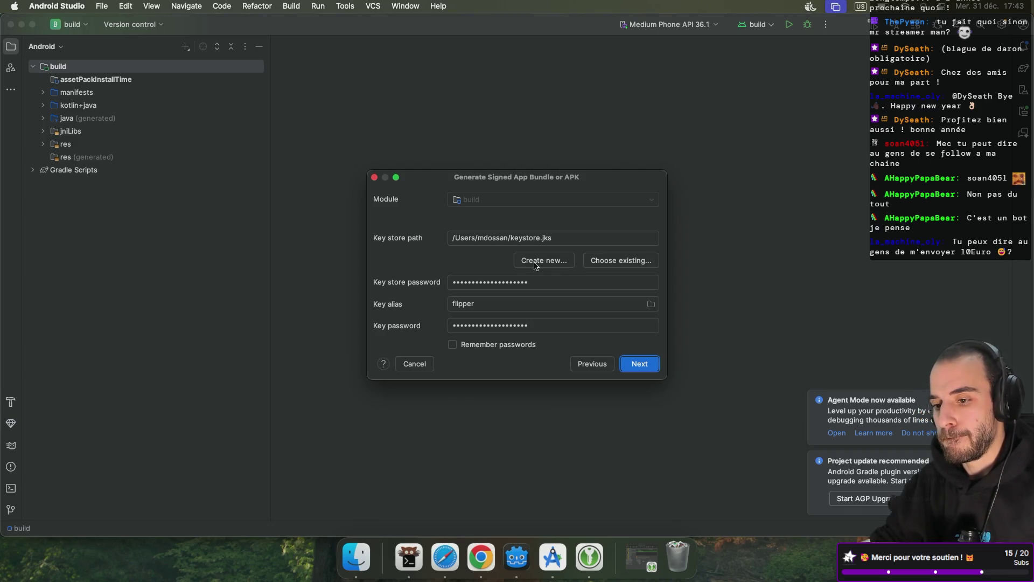
pyautogui.click(536, 262)
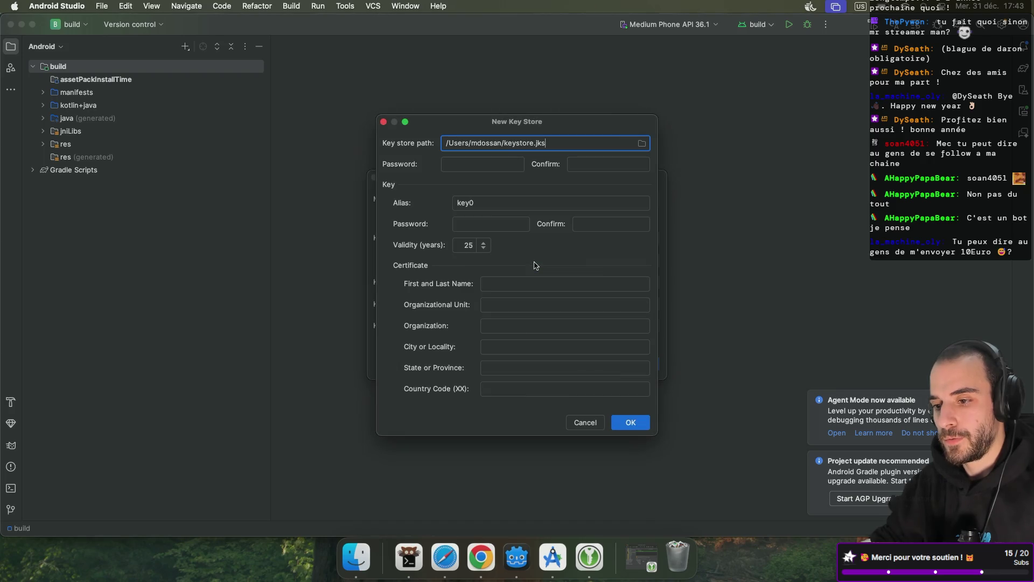
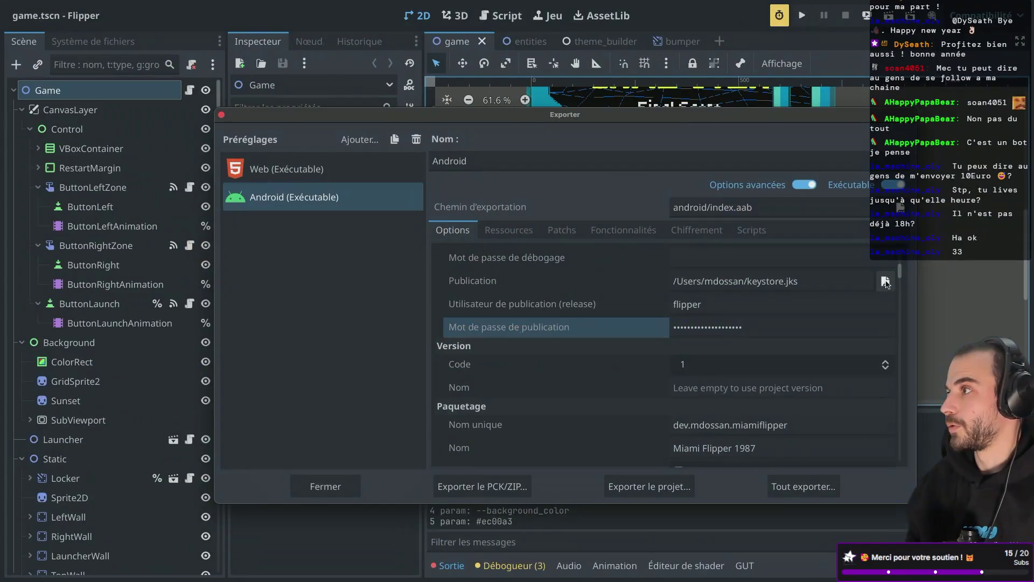
# - Select the keystore file name in the Android export's release keystore path for editing
pyautogui.click(680, 304)
pyautogui.doubleClick(765, 282)
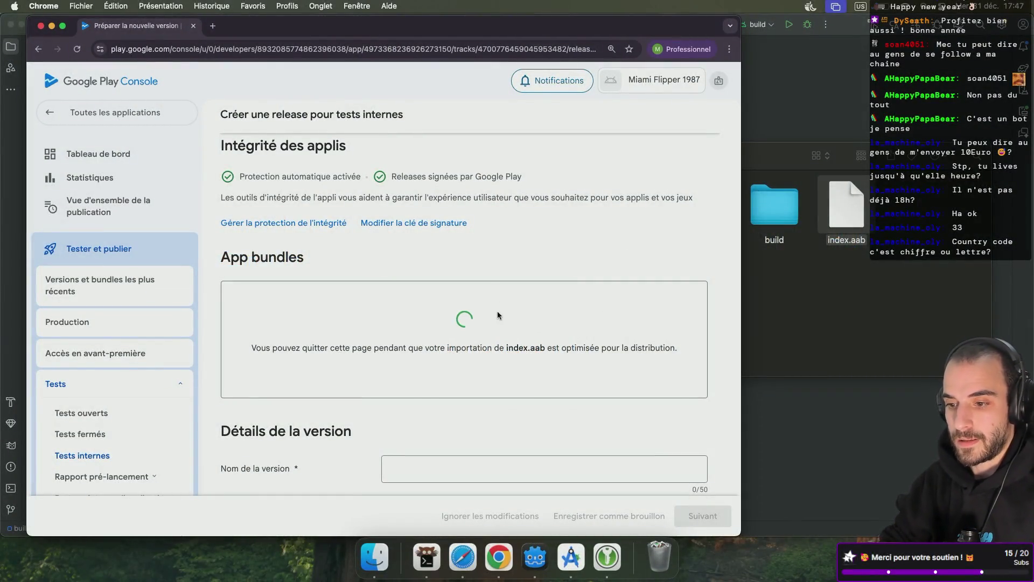
# - Start changing the app signing key and view the Java keystore import option
pyautogui.click(416, 226)
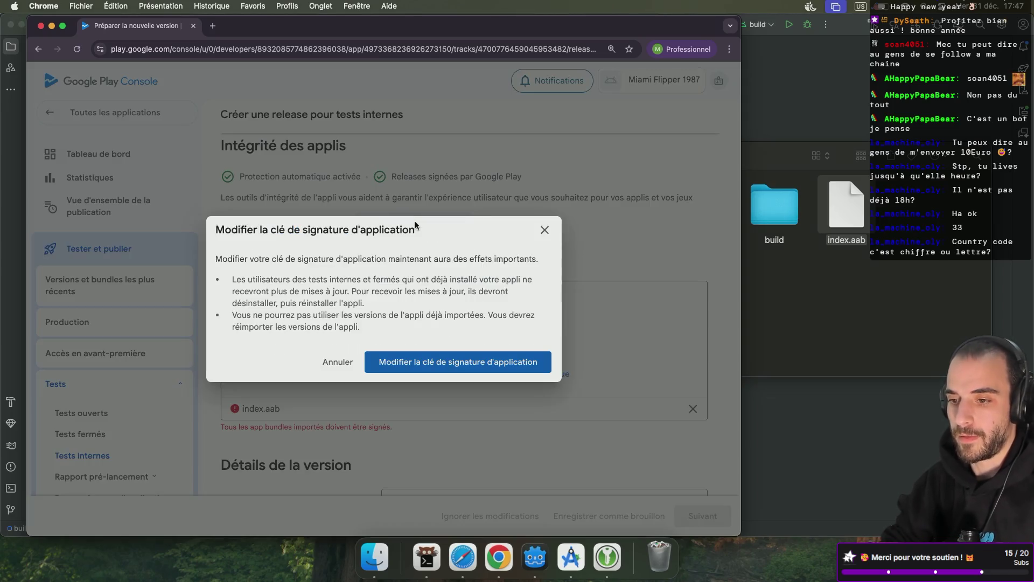
pyautogui.click(458, 362)
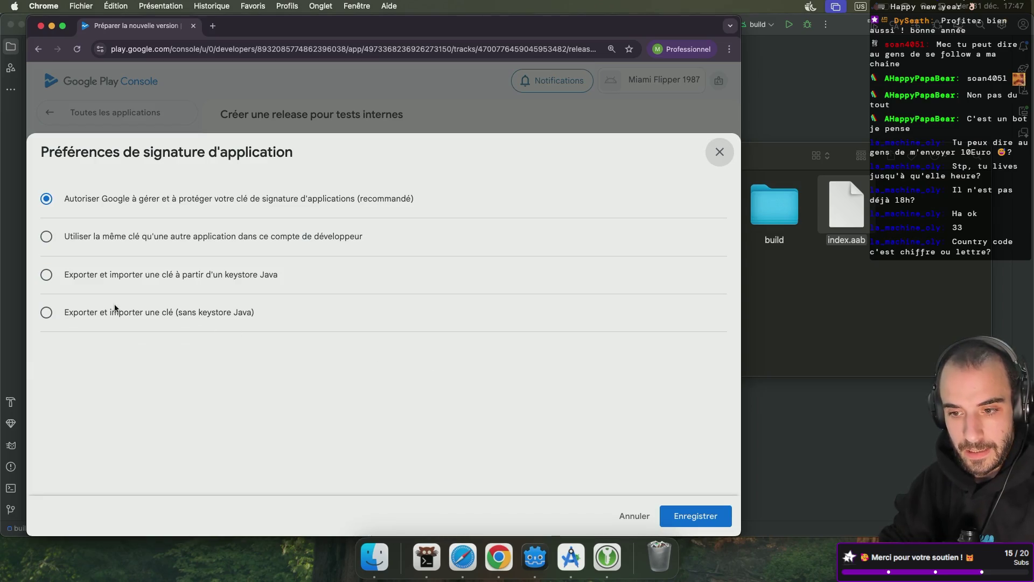
pyautogui.click(48, 275)
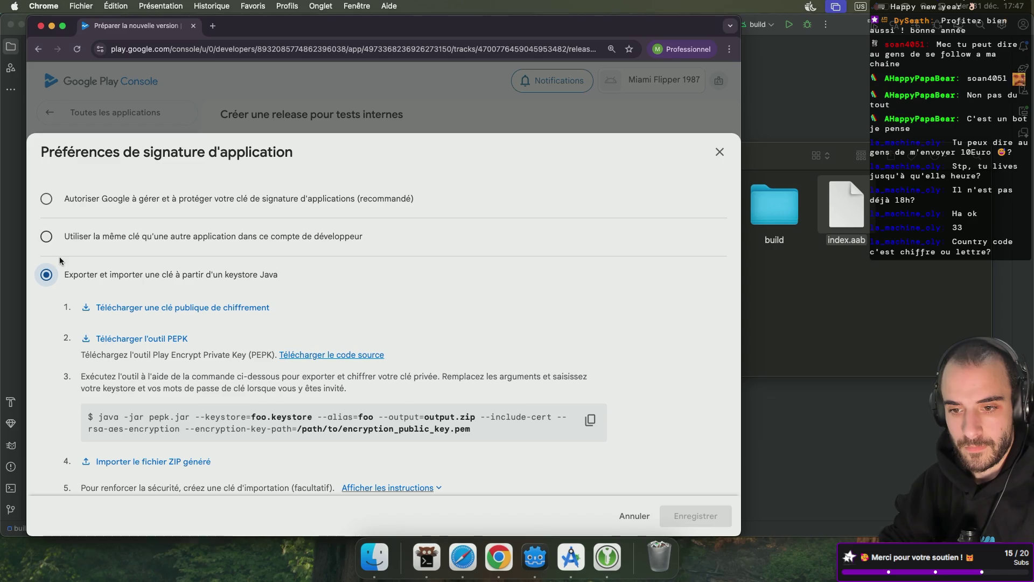
pyautogui.scroll(-1, 59, 256)
# - Compare the other signing options, keep Google-managed signing, and close the signing preferences
pyautogui.click(47, 197)
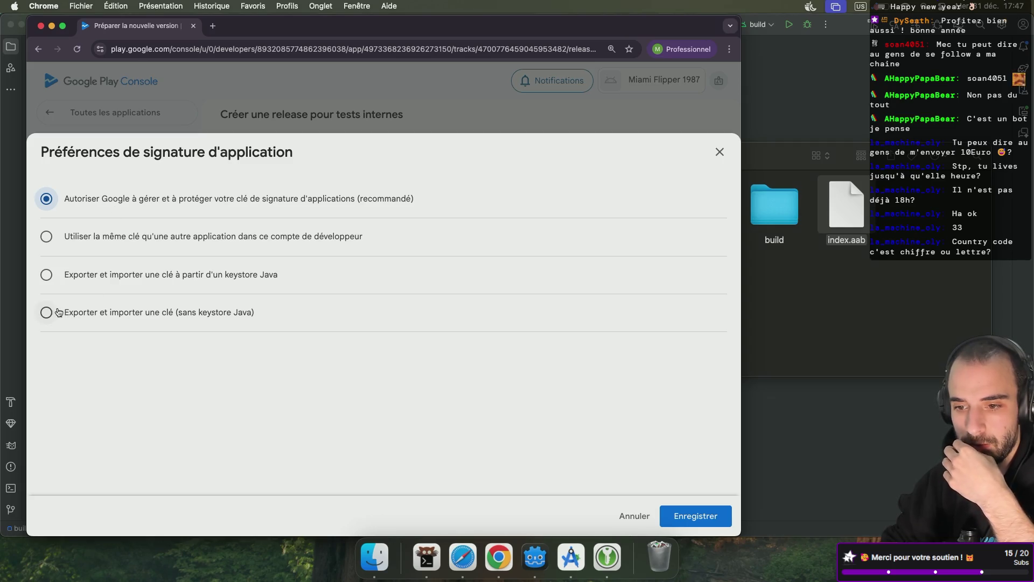
pyautogui.click(46, 275)
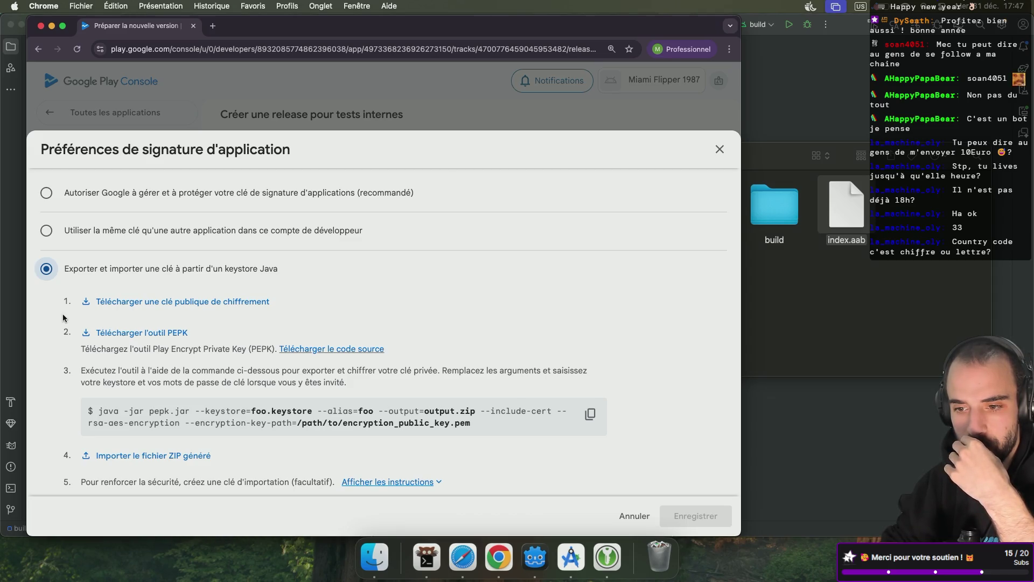
pyautogui.click(46, 231)
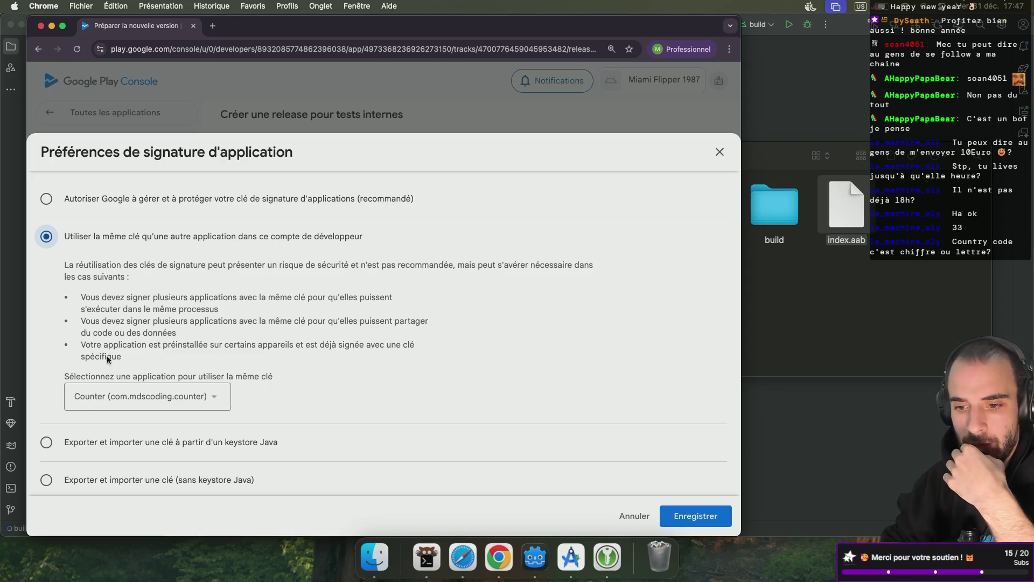
pyautogui.click(46, 198)
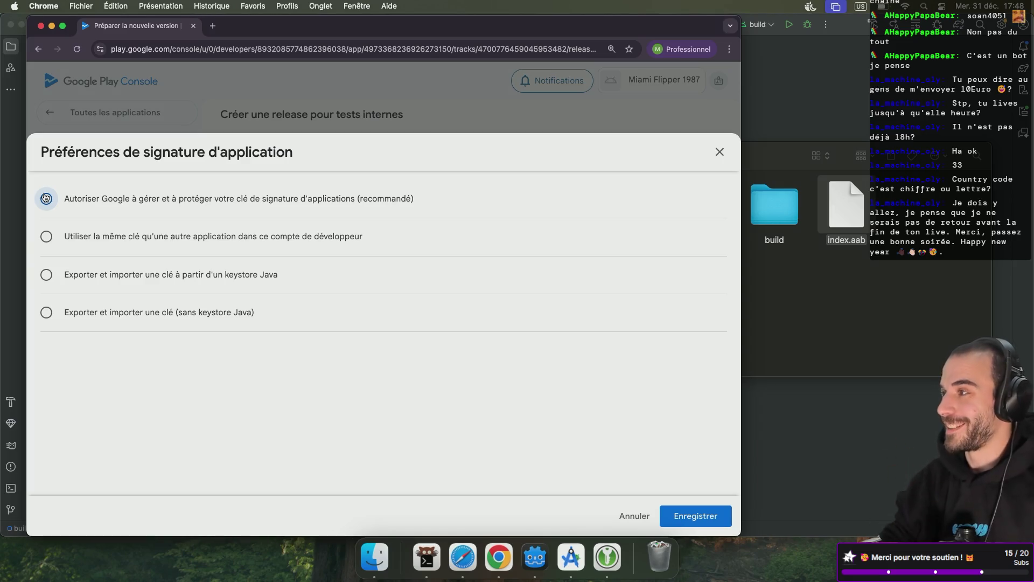
pyautogui.click(46, 198)
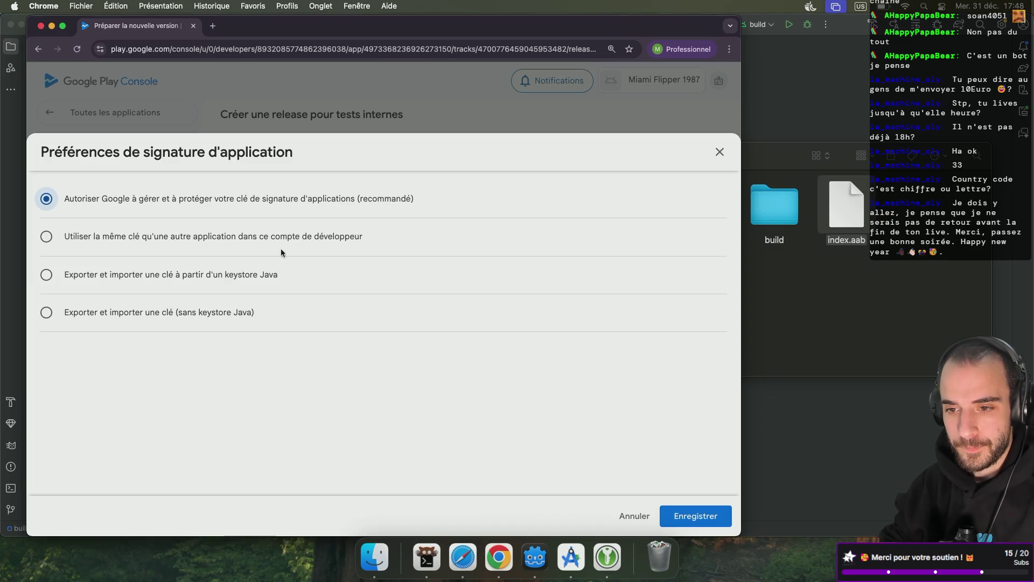
pyautogui.click(633, 515)
pyautogui.scroll(-1, 516, 460)
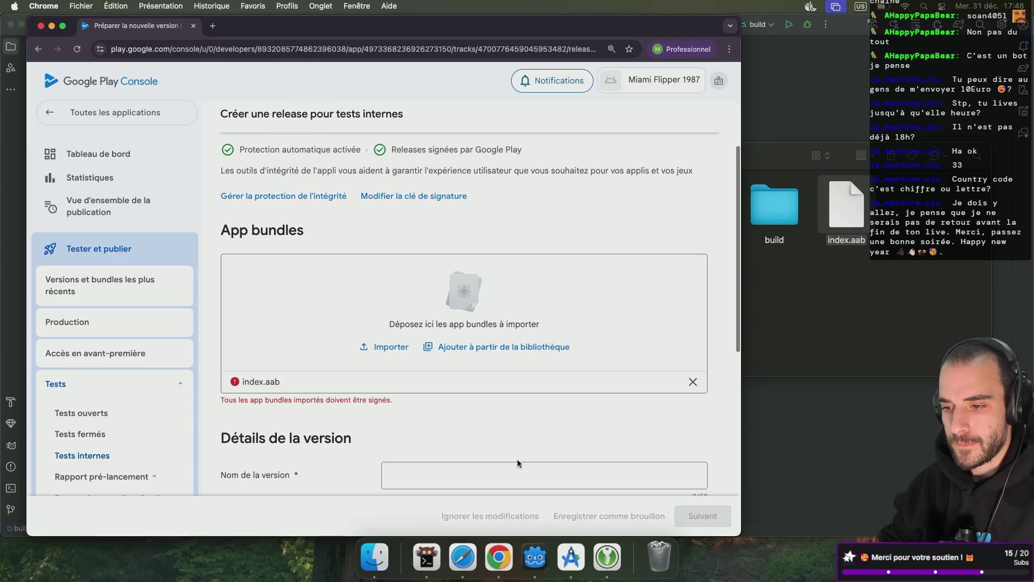
pyautogui.hotkey('ctrl', 'Right')
pyautogui.hotkey('ctrl', 'Right')
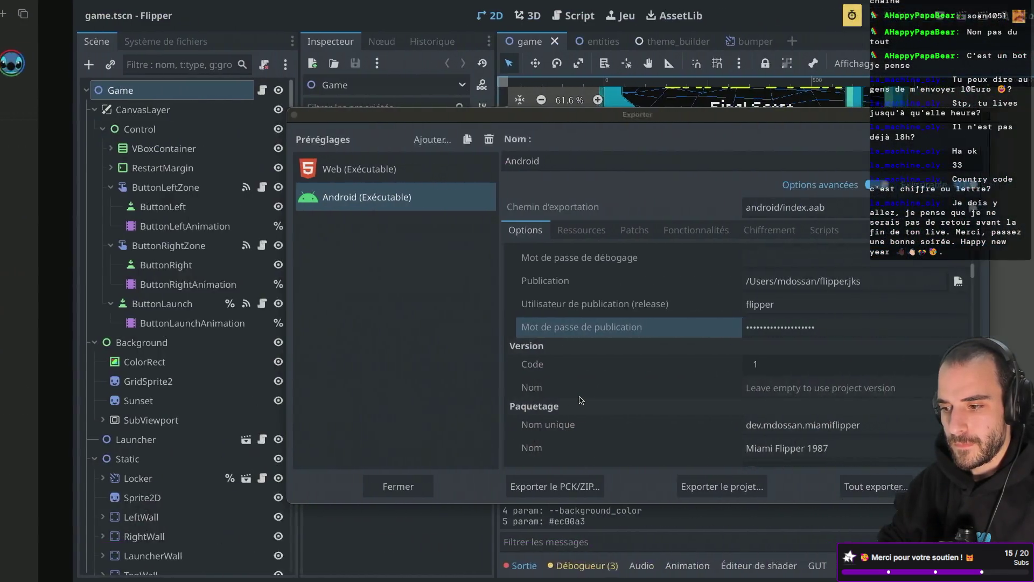
# - Hide advanced options and export the Android project as a release build with debug unchecked
pyautogui.scroll(3, 726, 303)
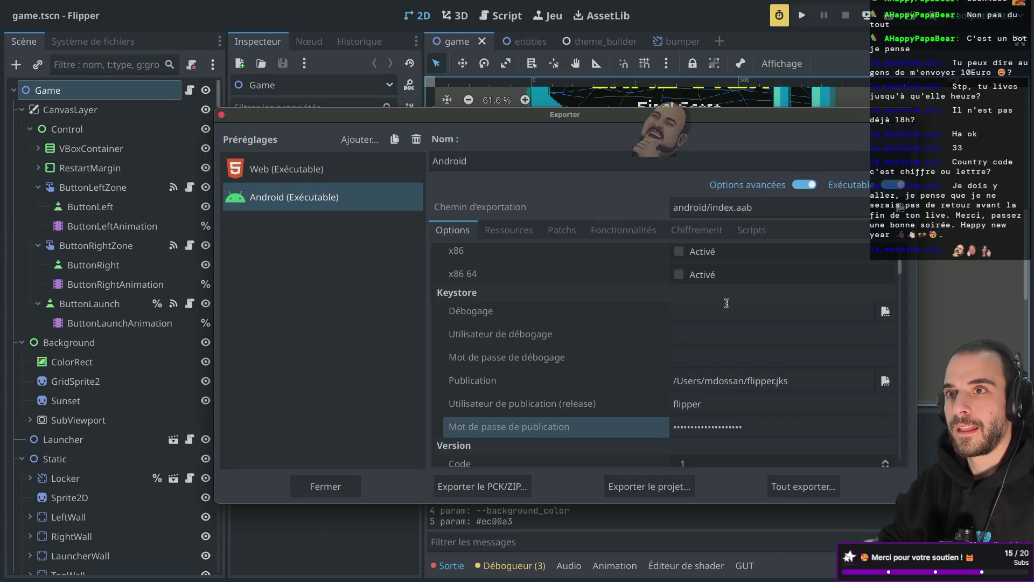
pyautogui.scroll(-3, 726, 304)
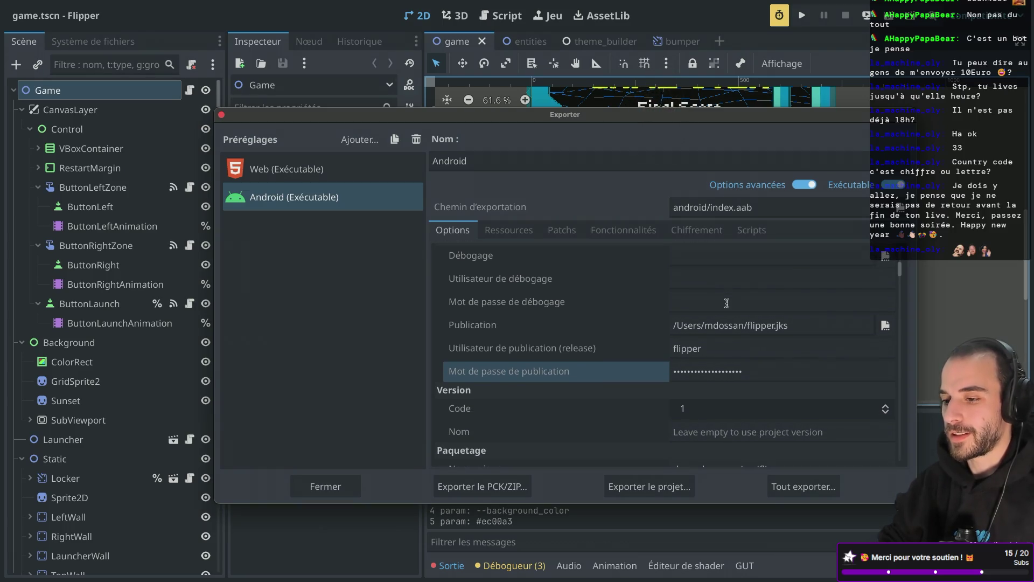
pyautogui.click(804, 186)
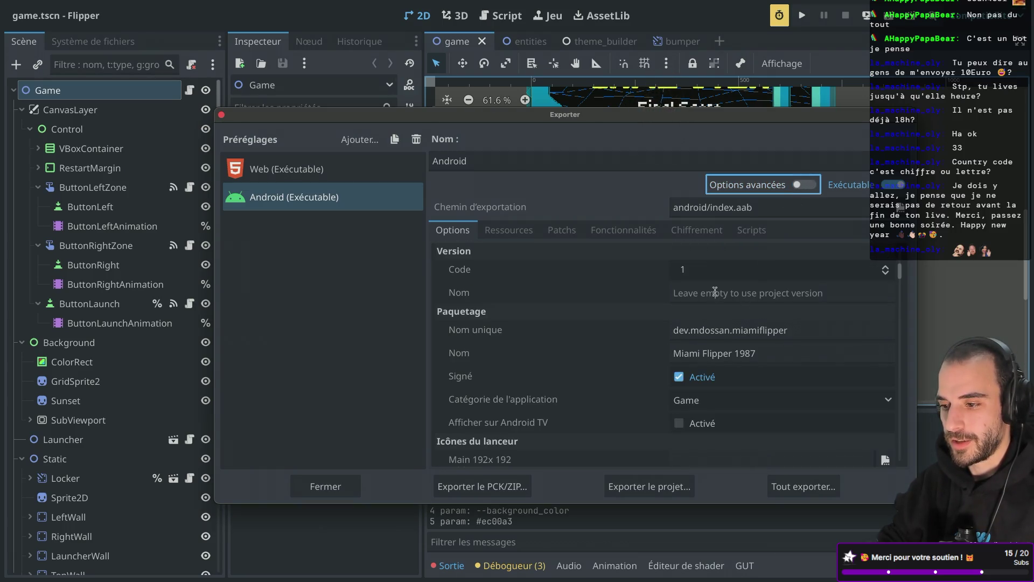
pyautogui.scroll(5, 717, 293)
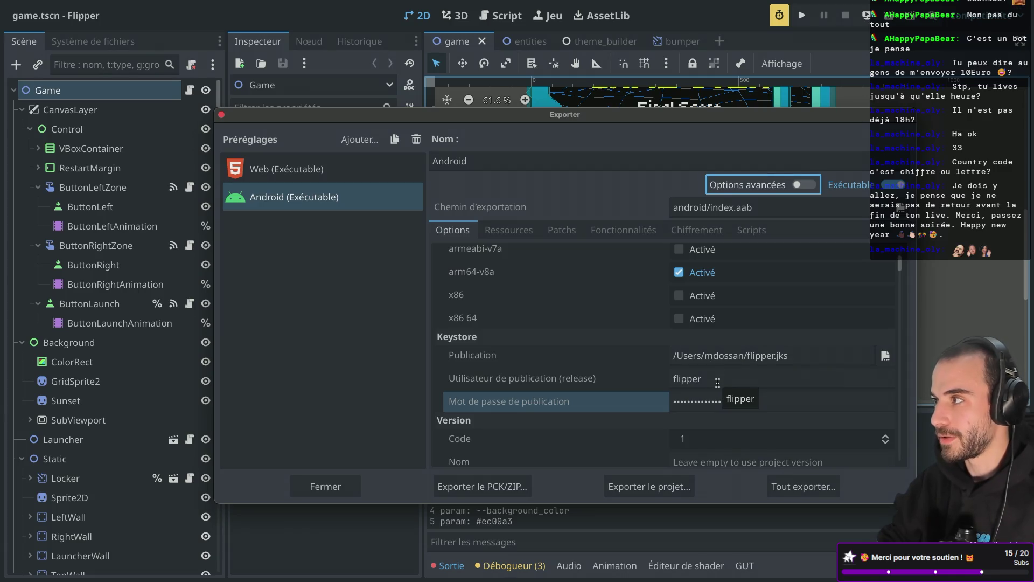
pyautogui.click(660, 487)
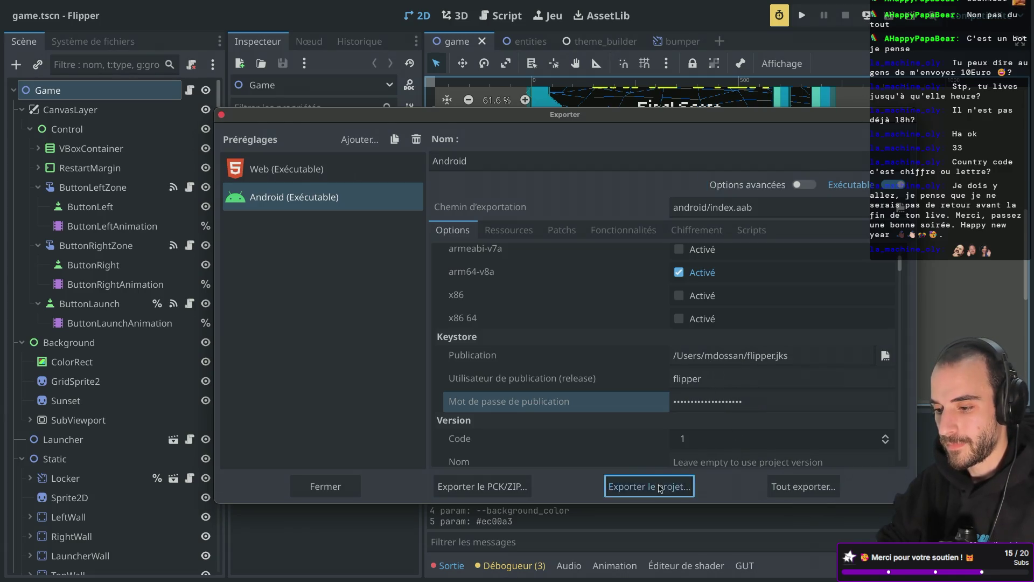
pyautogui.click(501, 479)
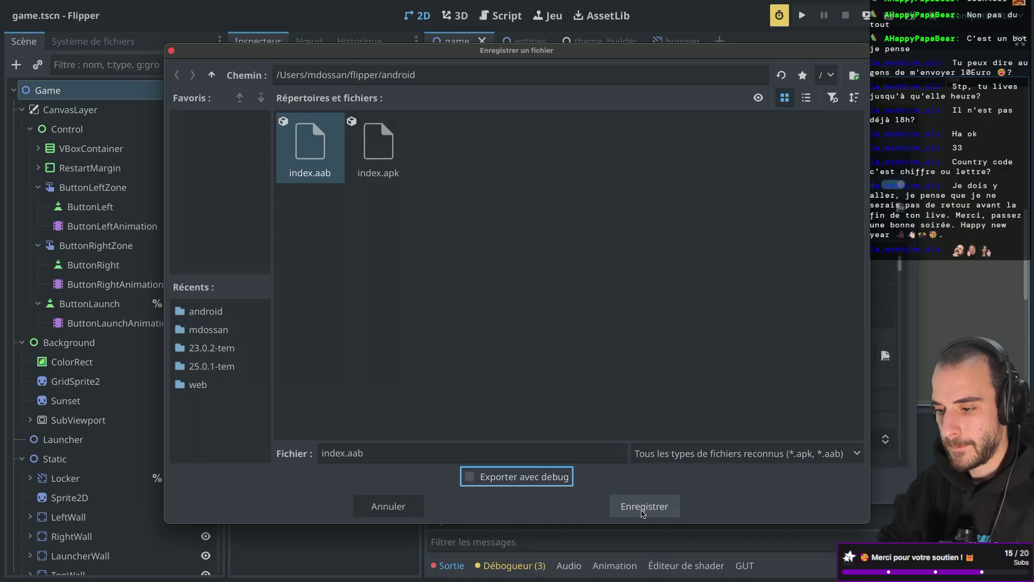
# - Overwrite index.aab, then dismiss the signing failure (exit code 127) and the Gradle build log
pyautogui.click(642, 511)
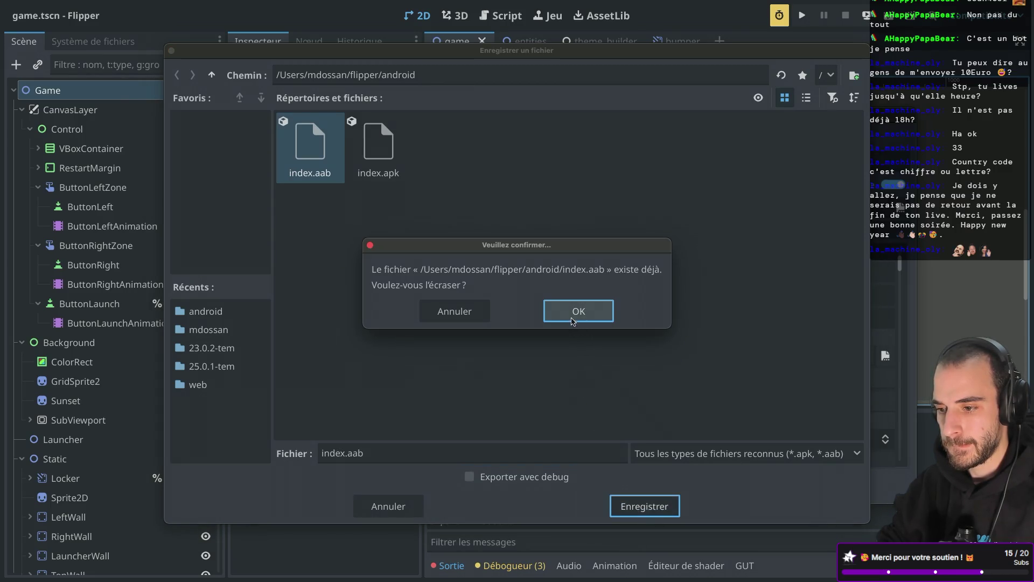
pyautogui.click(572, 318)
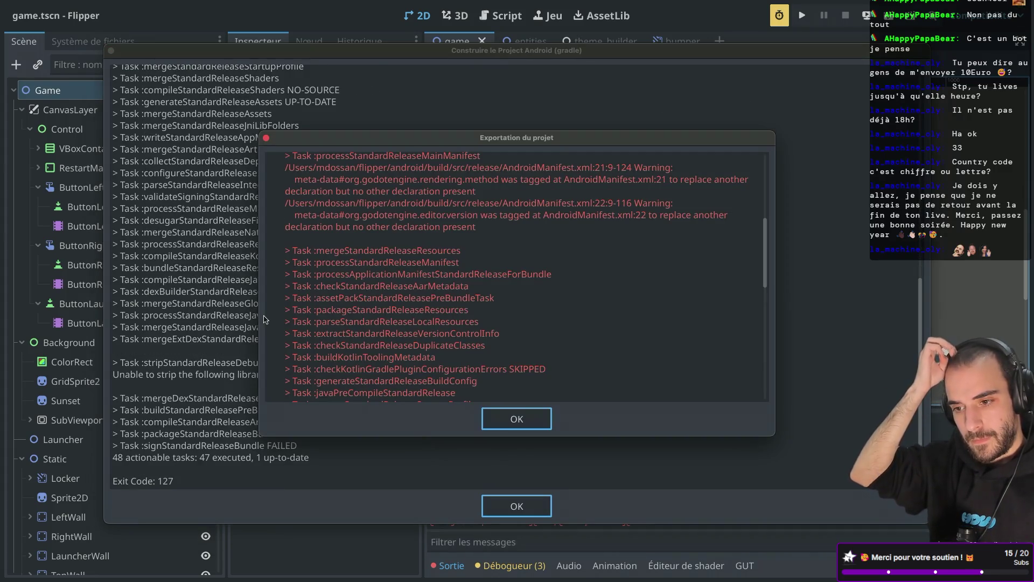
pyautogui.scroll(5, 399, 311)
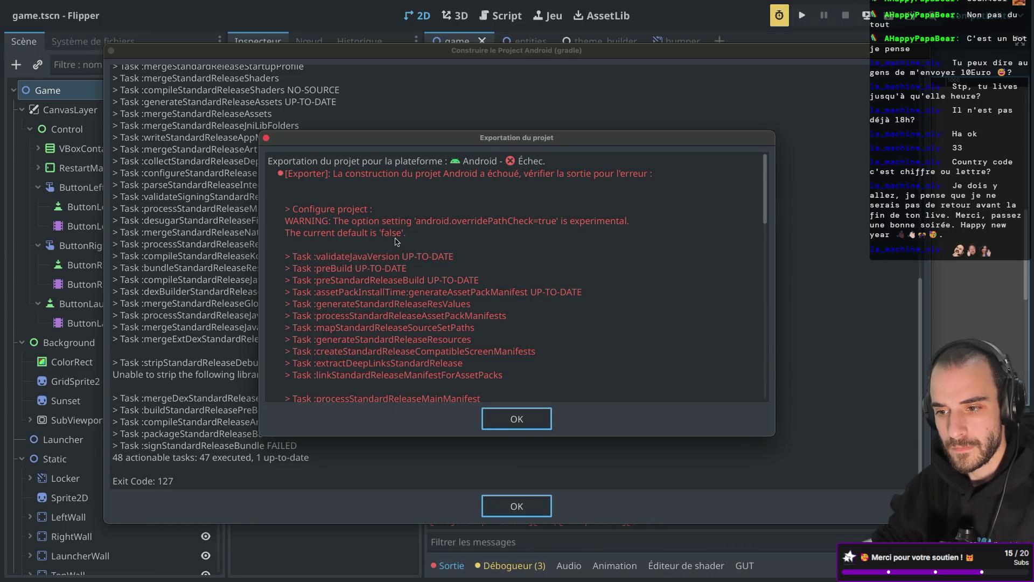
pyautogui.scroll(-3, 396, 241)
pyautogui.scroll(3, 396, 241)
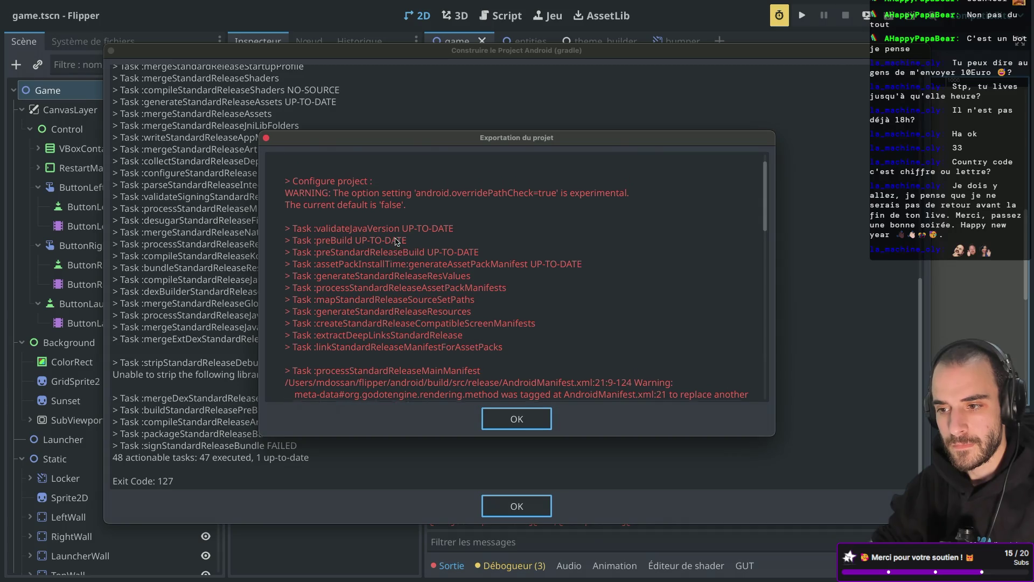
pyautogui.scroll(-13, 472, 316)
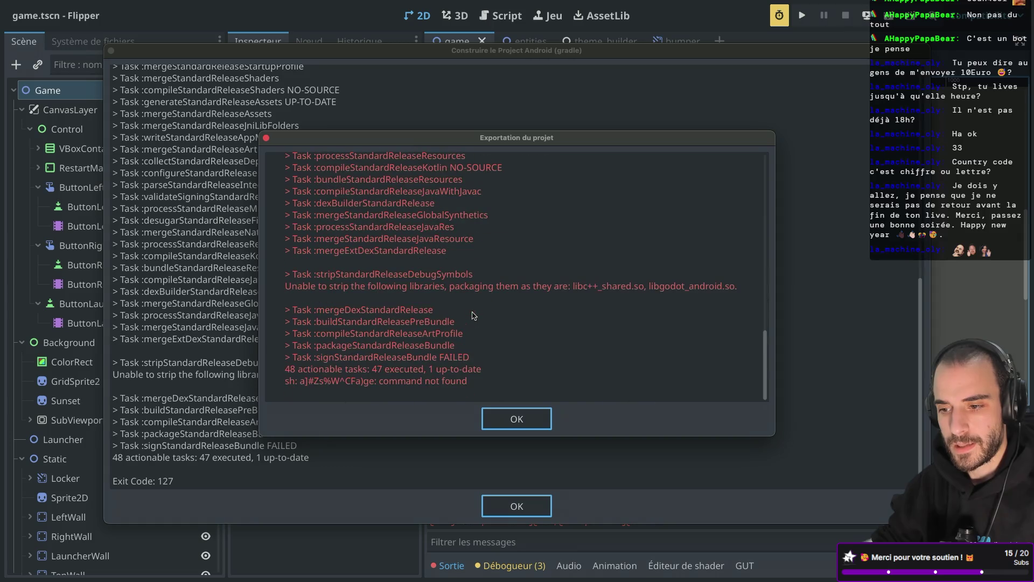
pyautogui.click(510, 413)
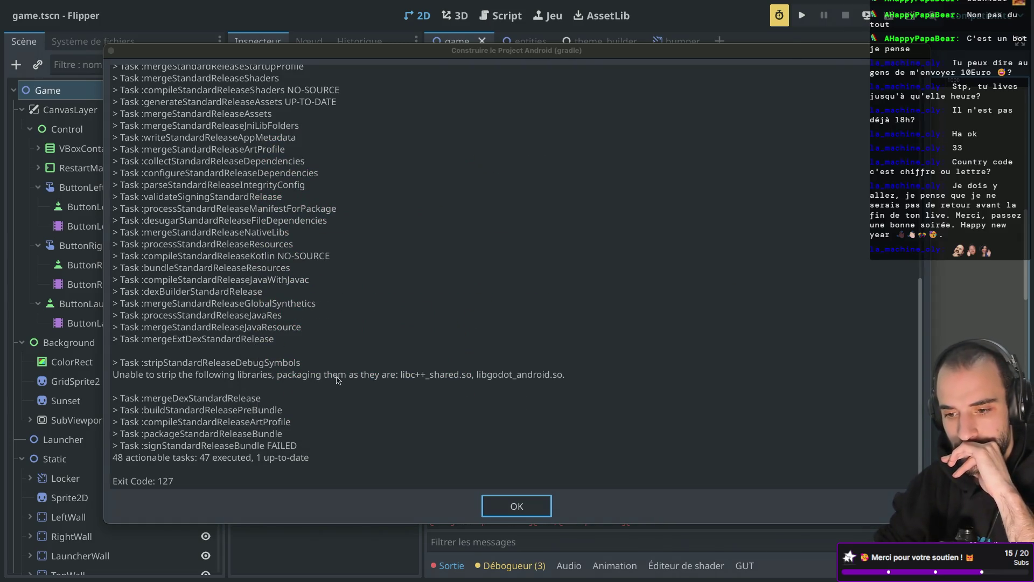
pyautogui.scroll(10, 337, 380)
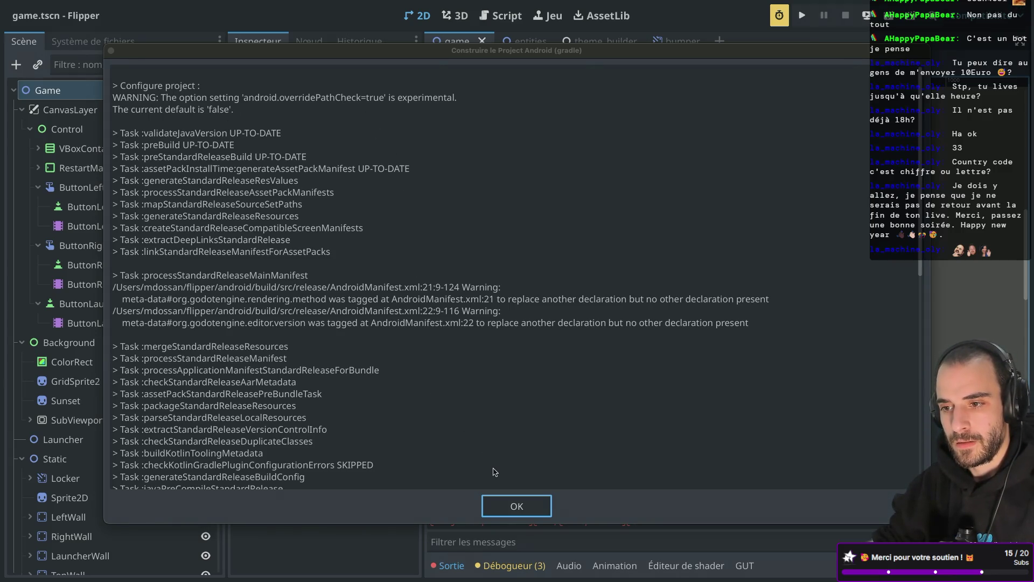
pyautogui.click(514, 503)
# - Review the Android preset's Features tab and scroll through its export options
pyautogui.scroll(5, 607, 341)
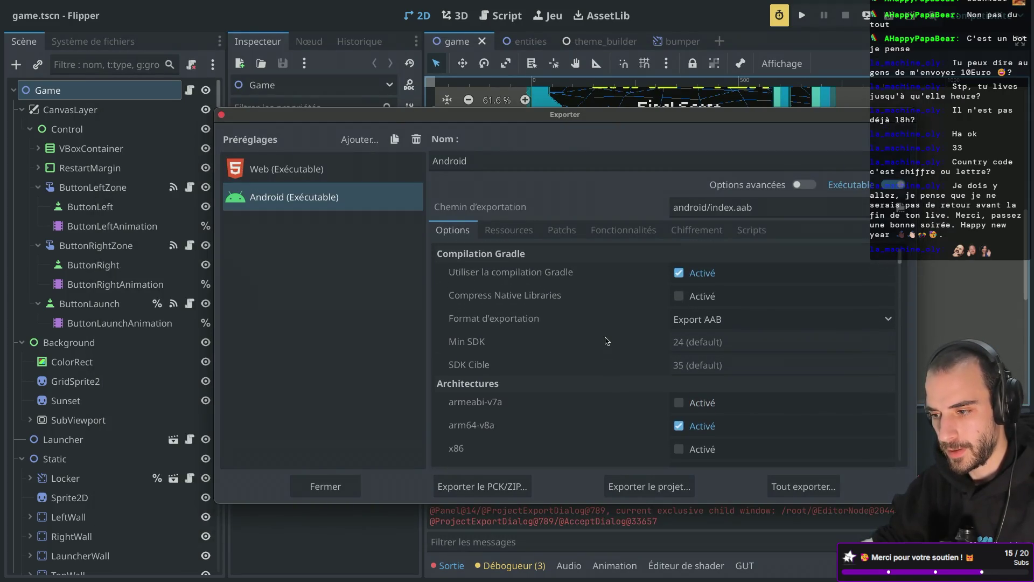
pyautogui.scroll(-5, 607, 340)
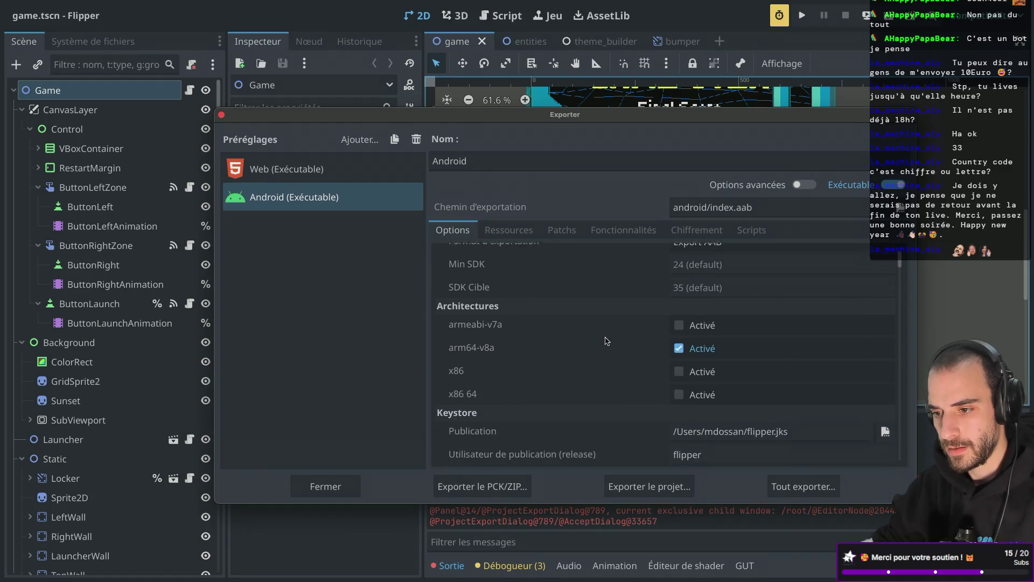
pyautogui.click(623, 230)
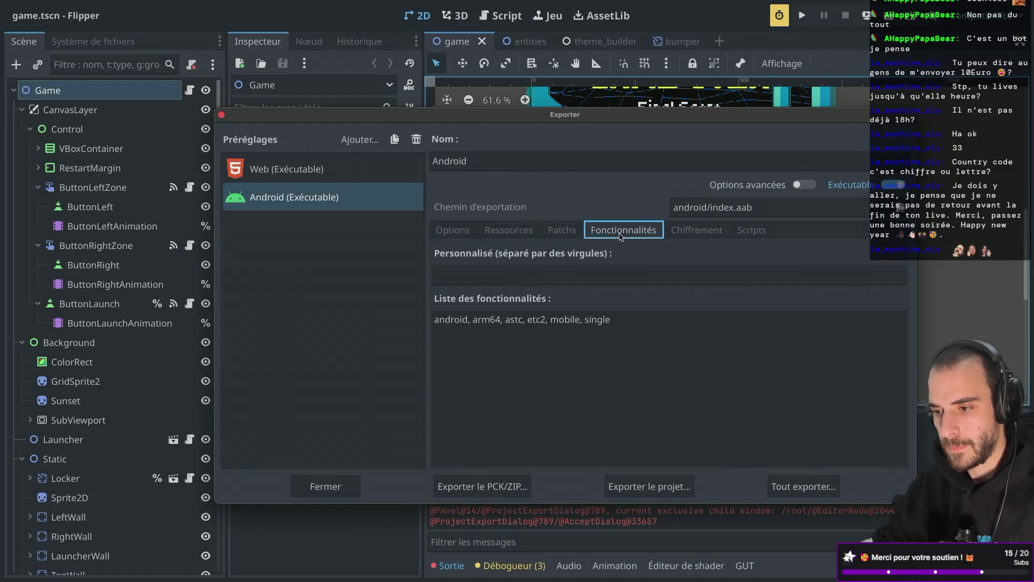
pyautogui.click(469, 230)
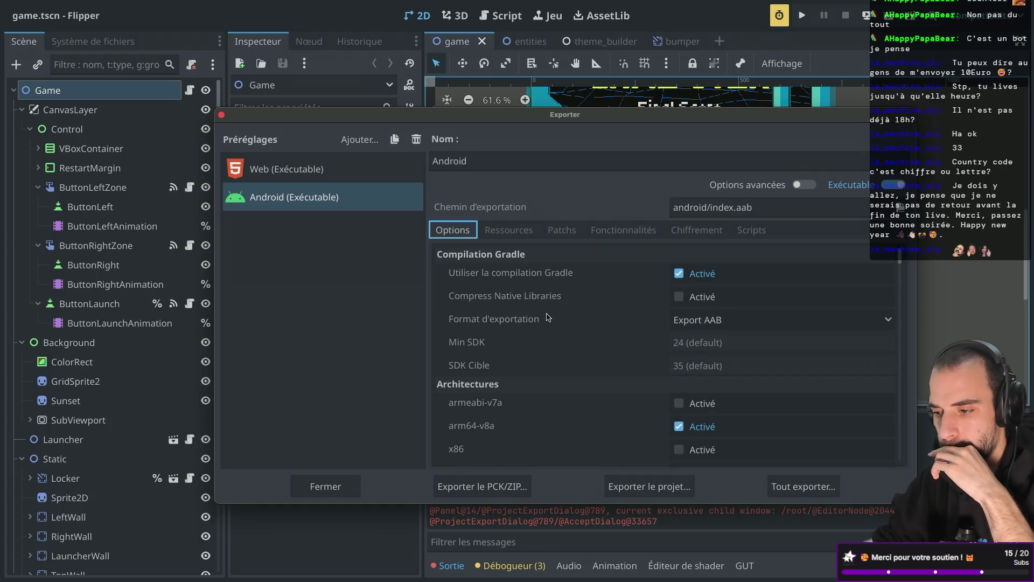
pyautogui.scroll(-5, 548, 317)
pyautogui.scroll(-5, 547, 318)
pyautogui.scroll(-5, 547, 317)
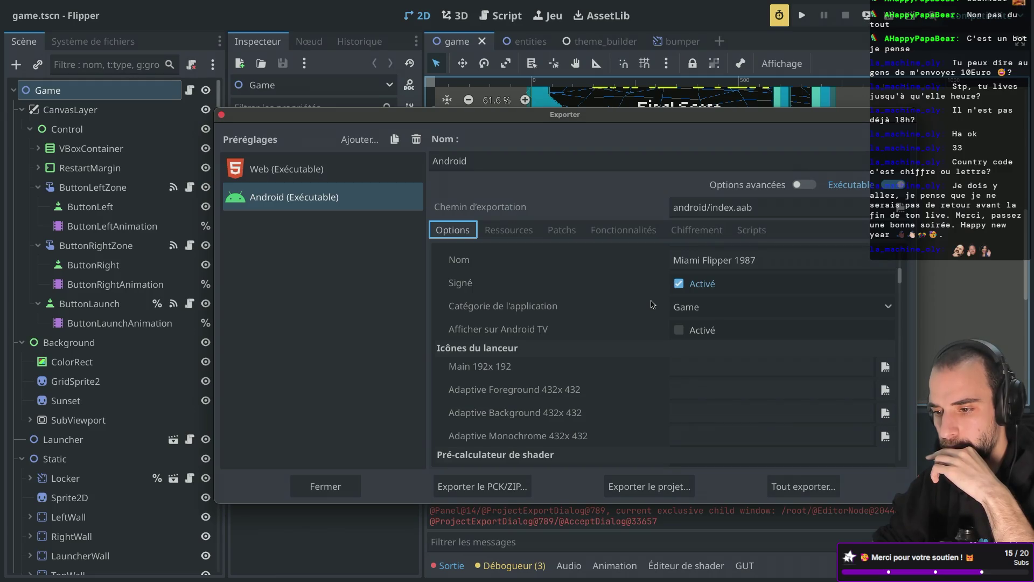
pyautogui.scroll(-5, 653, 304)
pyautogui.scroll(-3, 653, 305)
pyautogui.scroll(-8, 653, 304)
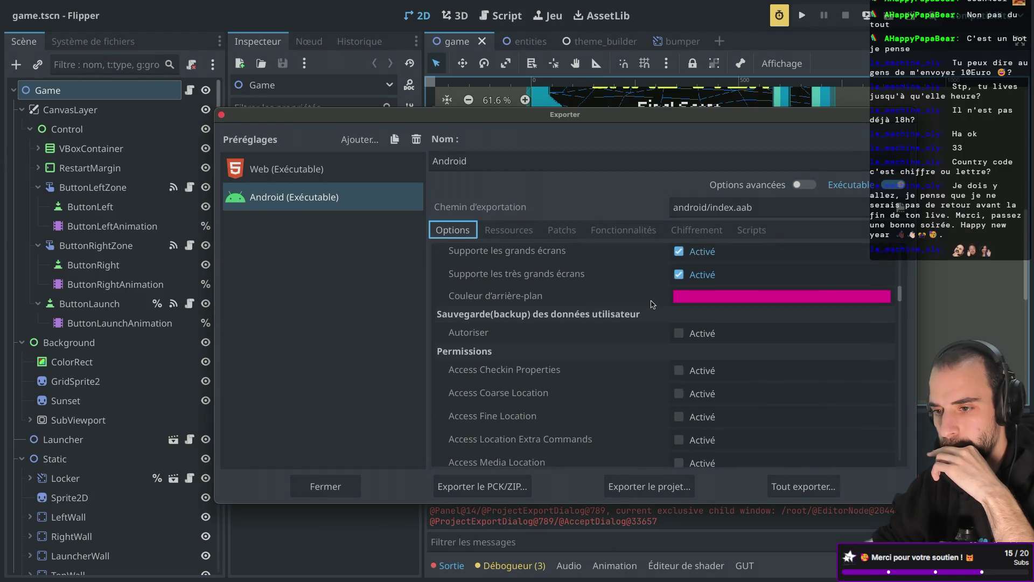
pyautogui.scroll(-3, 652, 305)
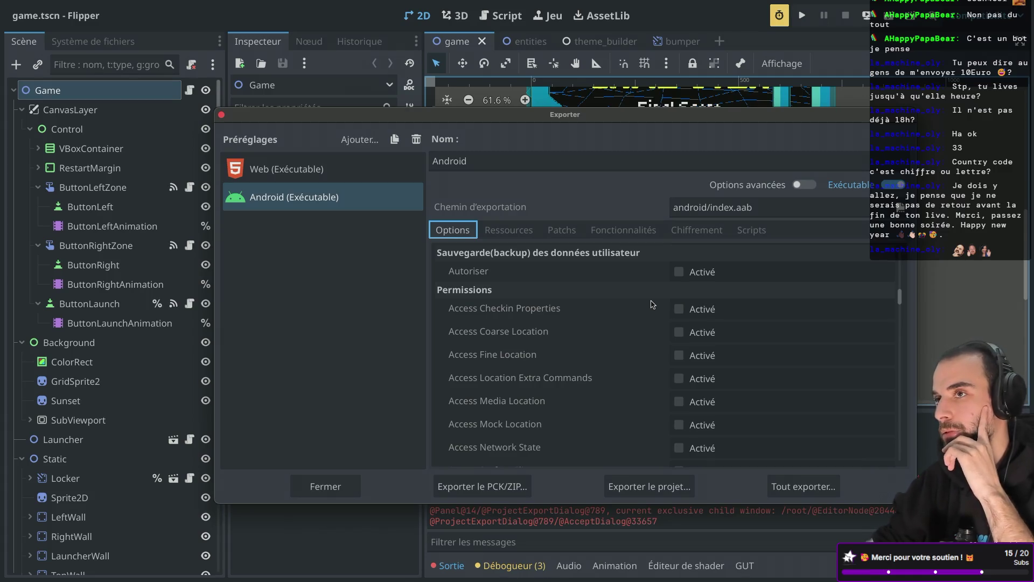
pyautogui.scroll(-11, 653, 304)
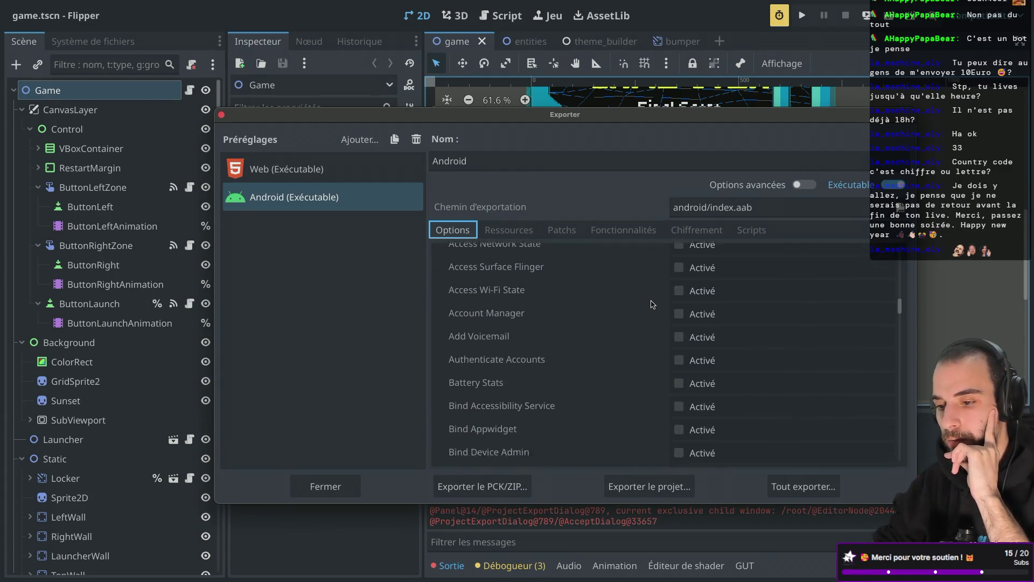
pyautogui.scroll(-20, 653, 304)
pyautogui.scroll(20, 652, 305)
pyautogui.scroll(20, 653, 304)
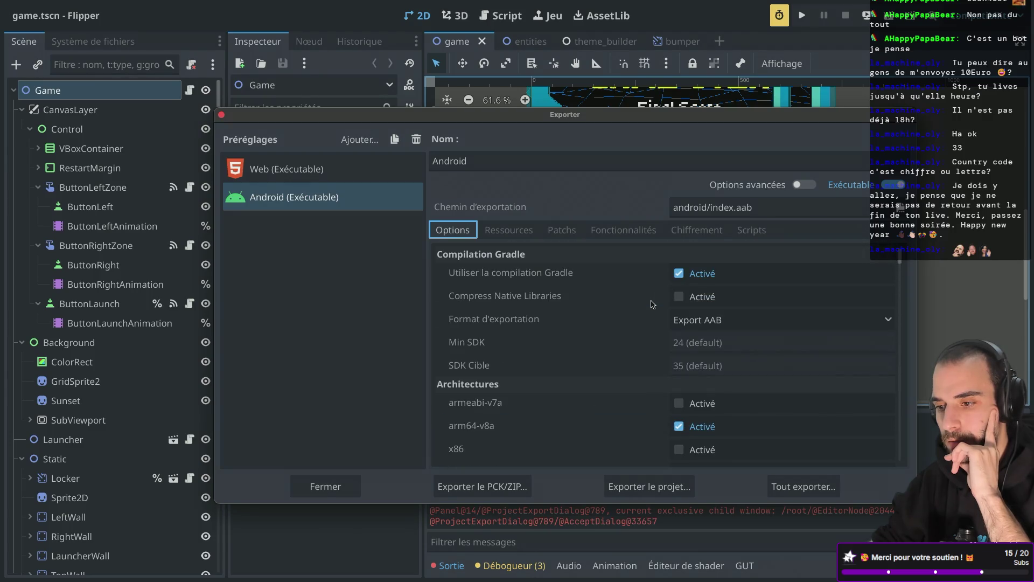
# - Inspect the Resources, Patches, Features, Encryption and Scripts tabs, leaving the export mode unchanged
pyautogui.click(571, 237)
pyautogui.click(515, 229)
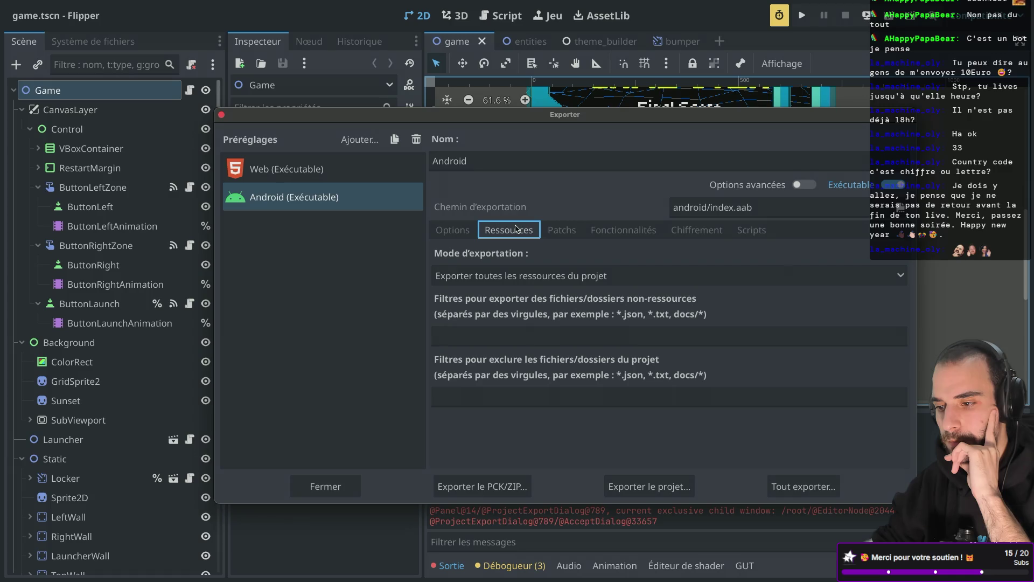
pyautogui.click(526, 277)
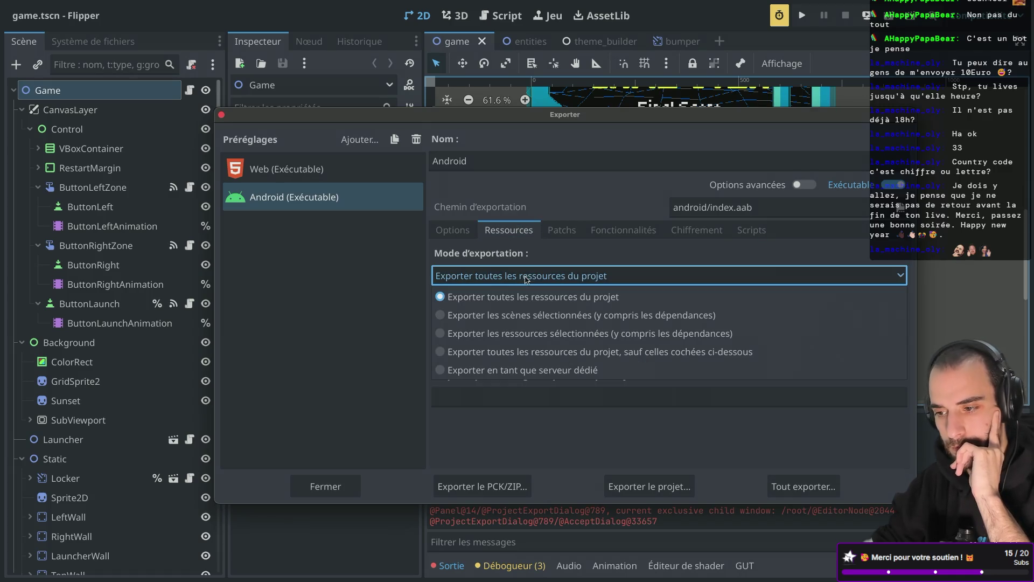
pyautogui.click(526, 279)
pyautogui.click(562, 230)
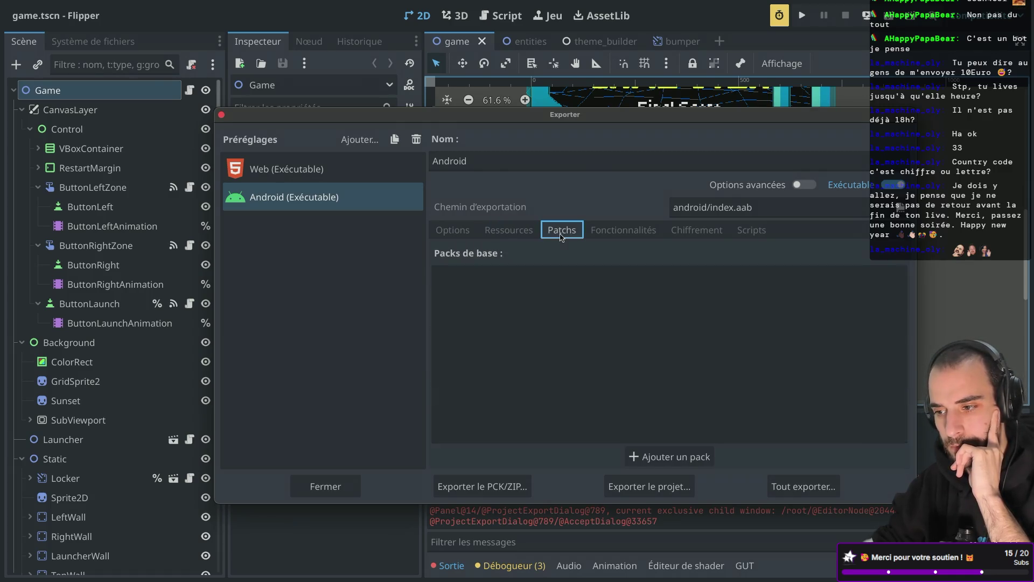
pyautogui.click(626, 235)
pyautogui.click(696, 233)
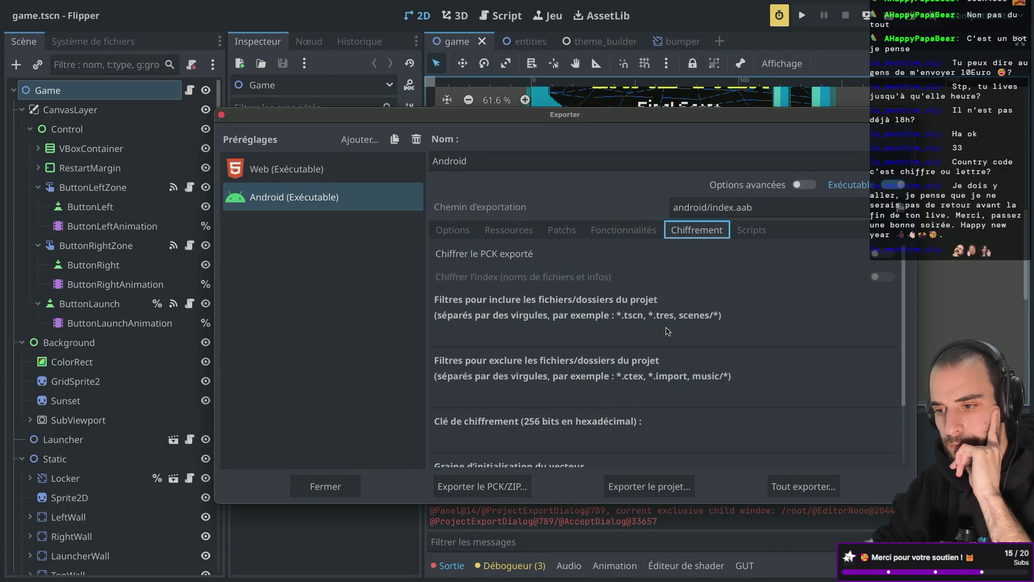
pyautogui.scroll(-2, 664, 338)
pyautogui.scroll(-1, 665, 338)
pyautogui.scroll(3, 665, 338)
pyautogui.click(743, 231)
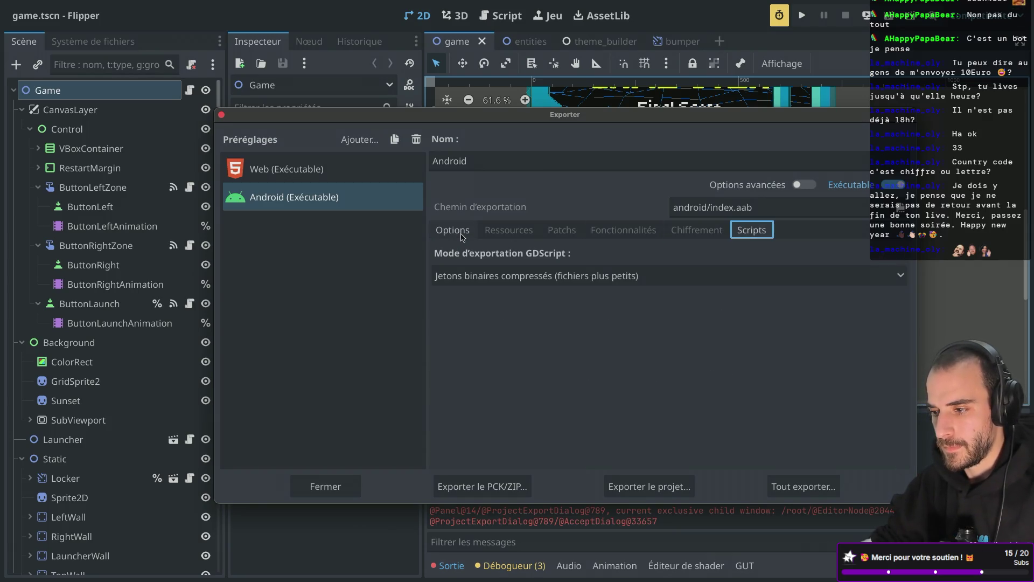
pyautogui.click(461, 237)
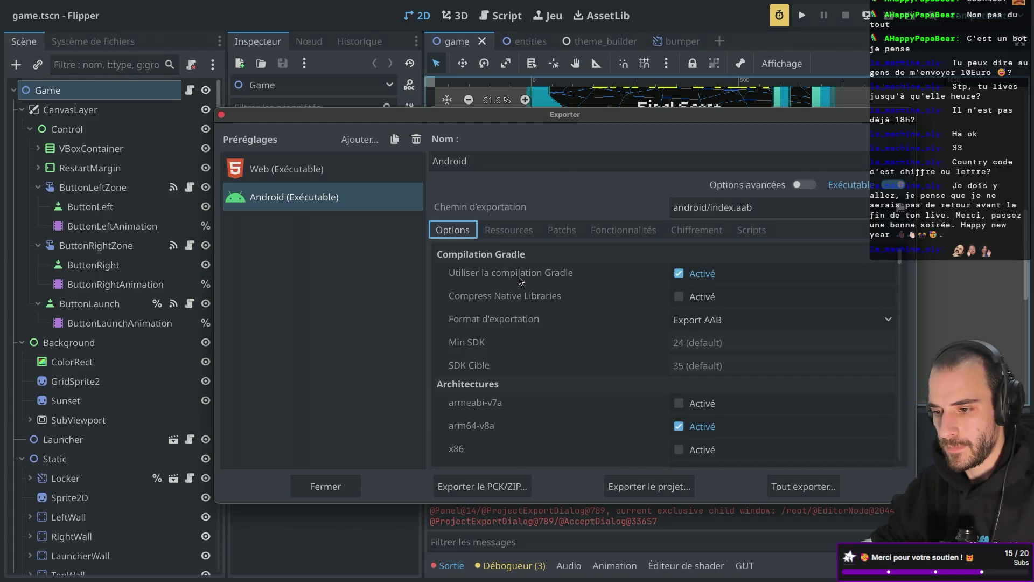
pyautogui.scroll(-3, 532, 303)
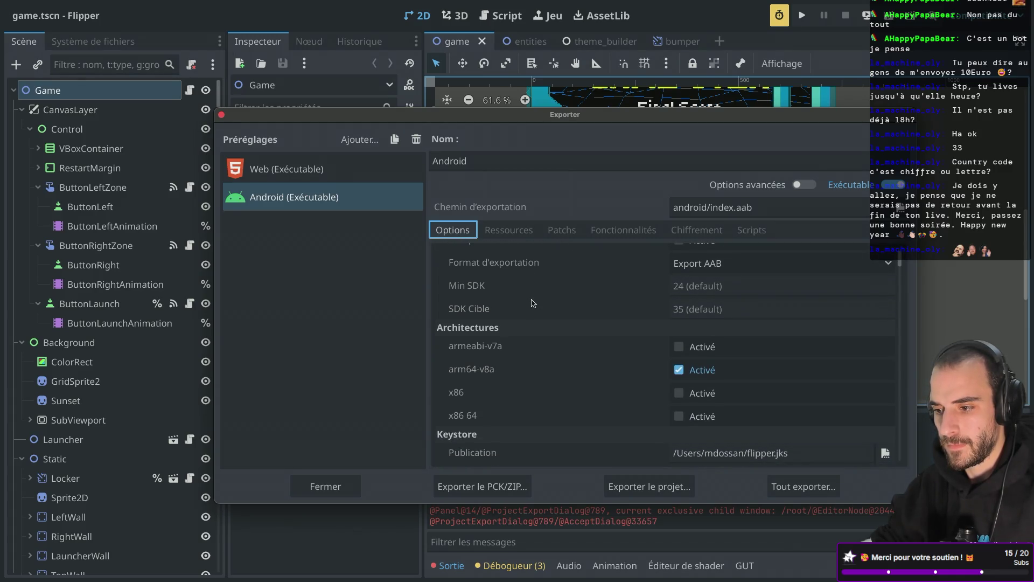
pyautogui.scroll(-10, 532, 303)
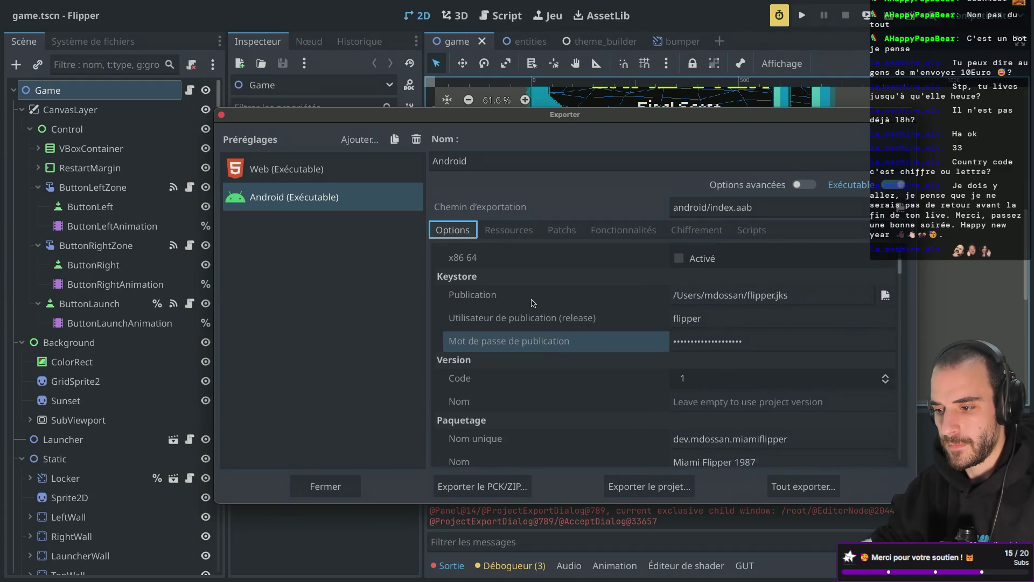
pyautogui.scroll(-2, 532, 303)
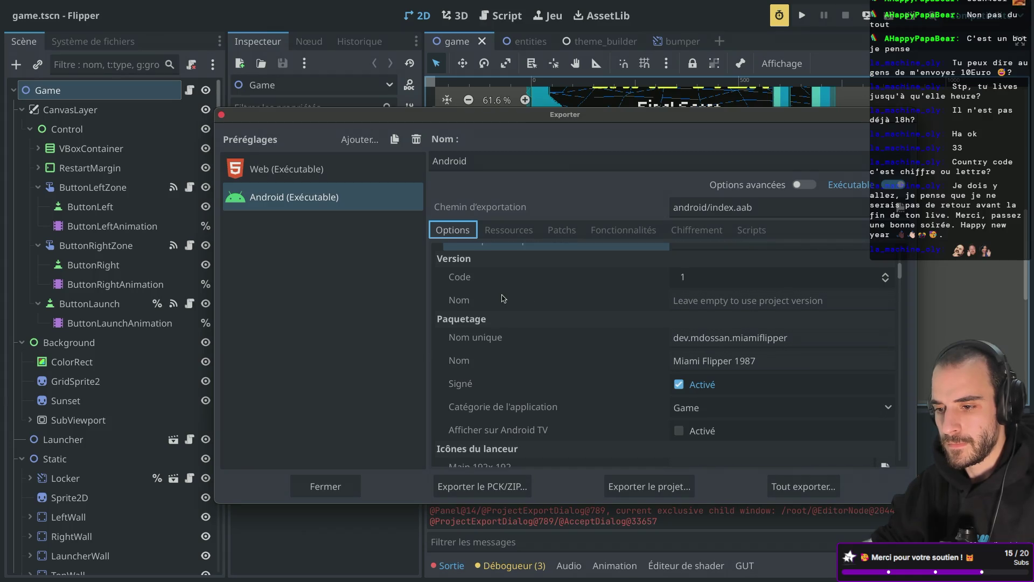
# - Set the Android export's version name to v1
pyautogui.click(697, 299)
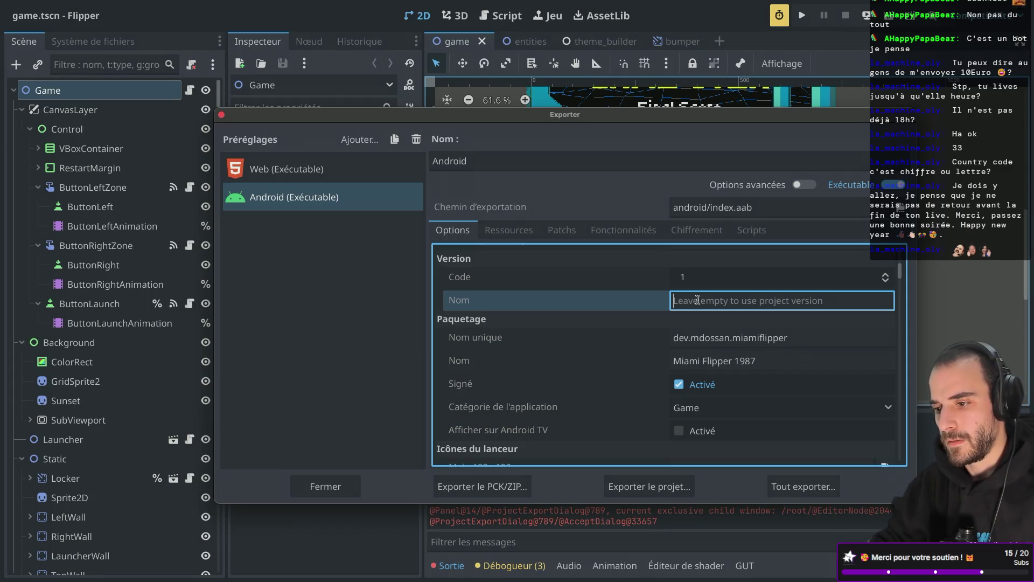
pyautogui.write('v1')
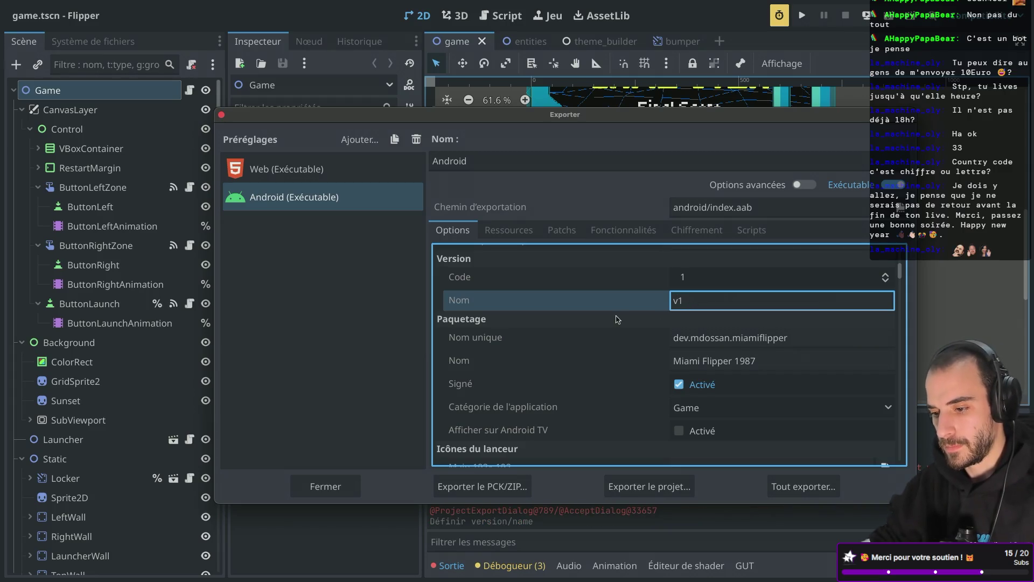
pyautogui.scroll(-2, 582, 341)
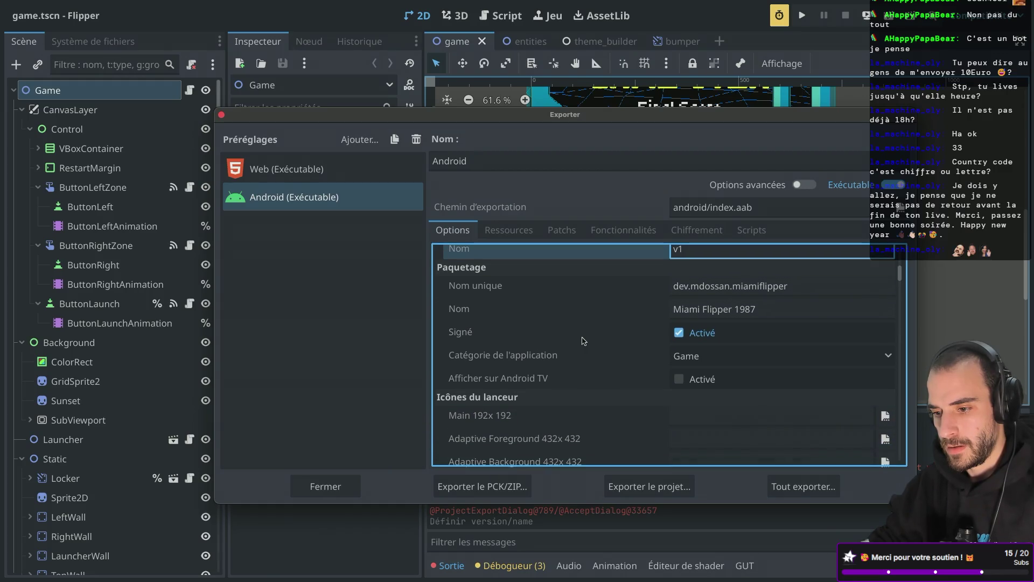
pyautogui.scroll(-5, 582, 345)
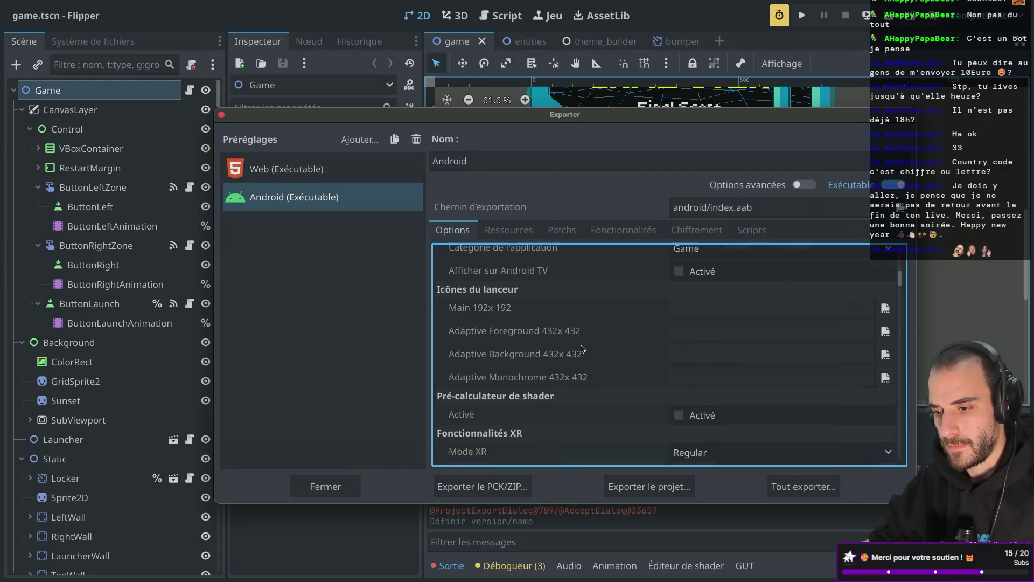
pyautogui.scroll(-2, 582, 349)
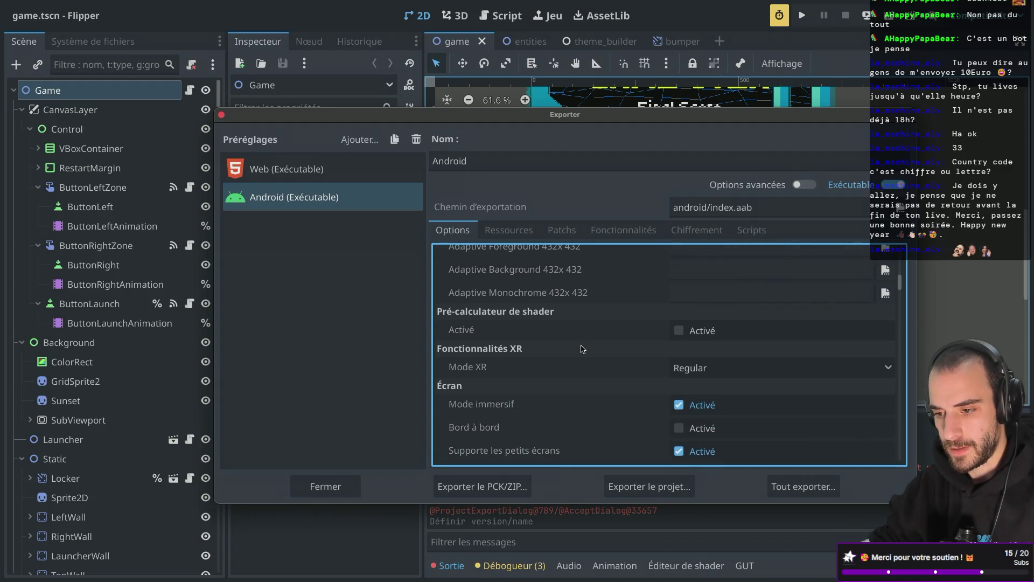
pyautogui.scroll(-3, 581, 349)
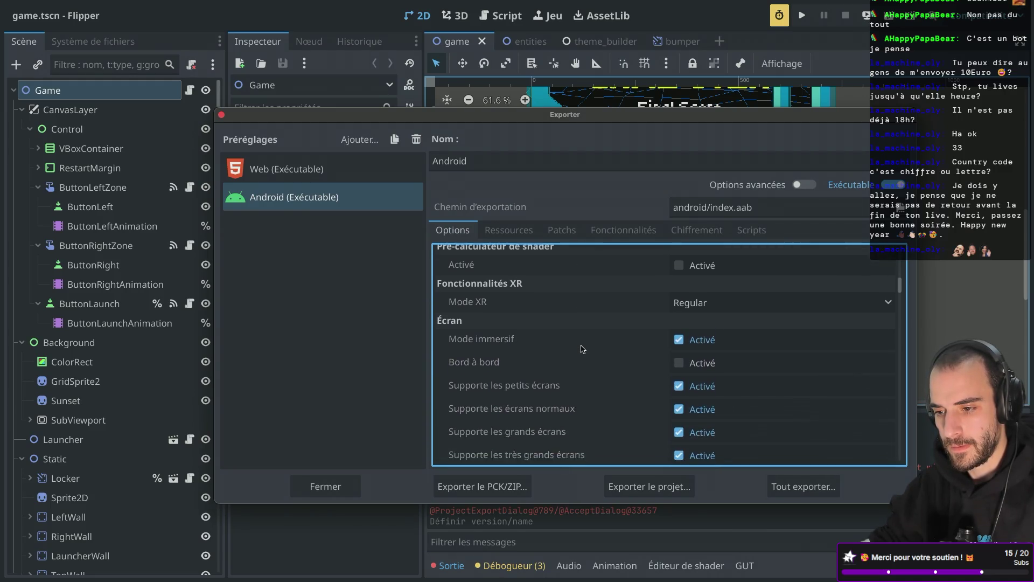
pyautogui.scroll(-1, 581, 349)
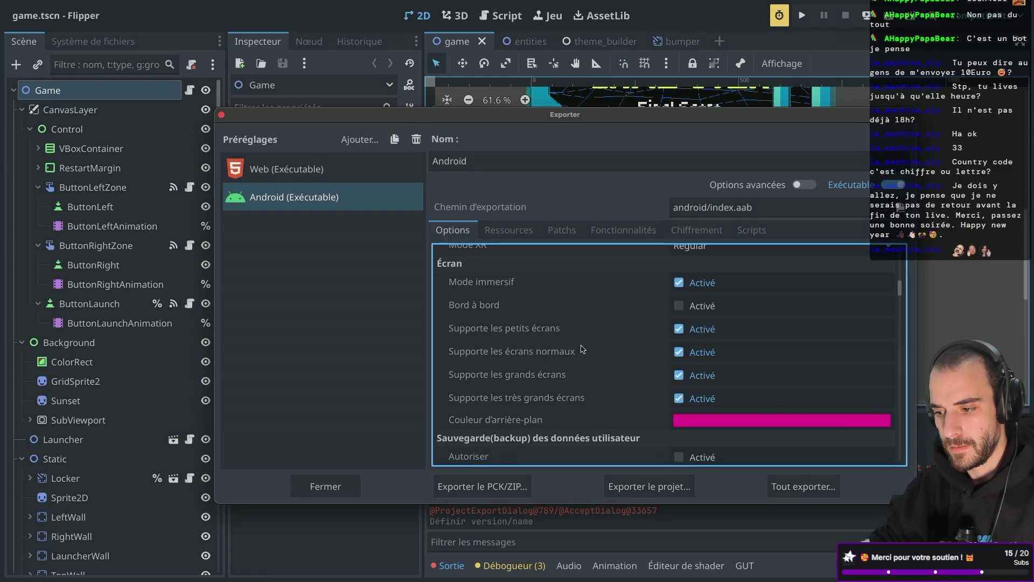
# - Re-export the Android project over index.aab and dismiss the failure message
pyautogui.click(624, 482)
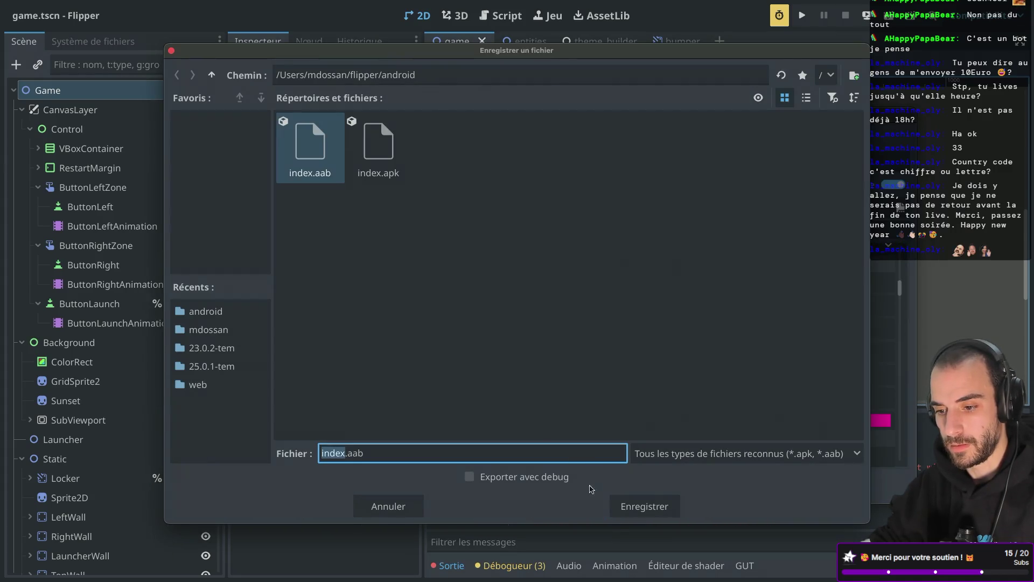
pyautogui.click(664, 515)
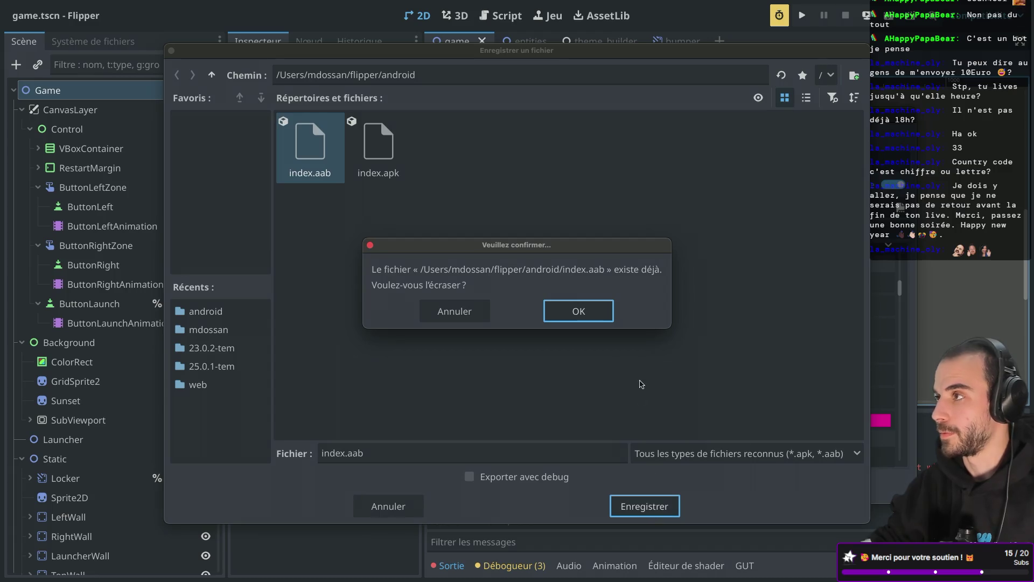
pyautogui.click(587, 310)
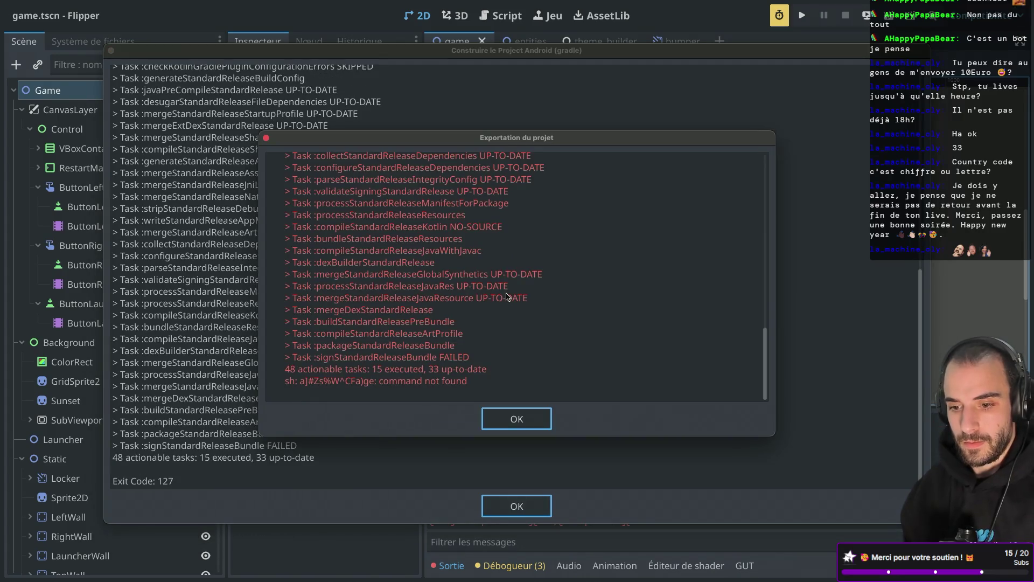
pyautogui.scroll(15, 506, 295)
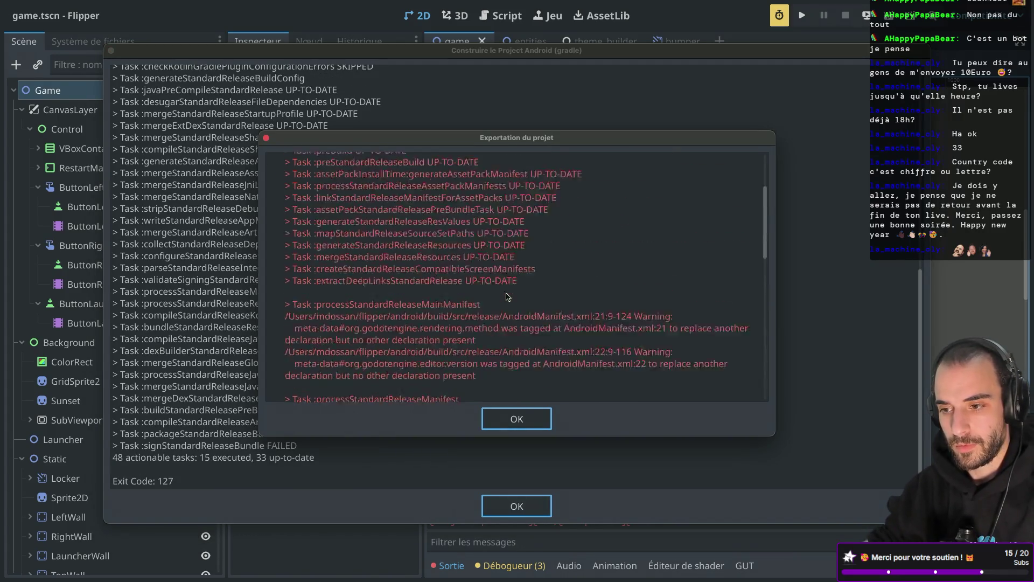
pyautogui.press('Return')
# - Read the Gradle build log down to the failed signStandardReleaseBundle step
pyautogui.scroll(10, 258, 245)
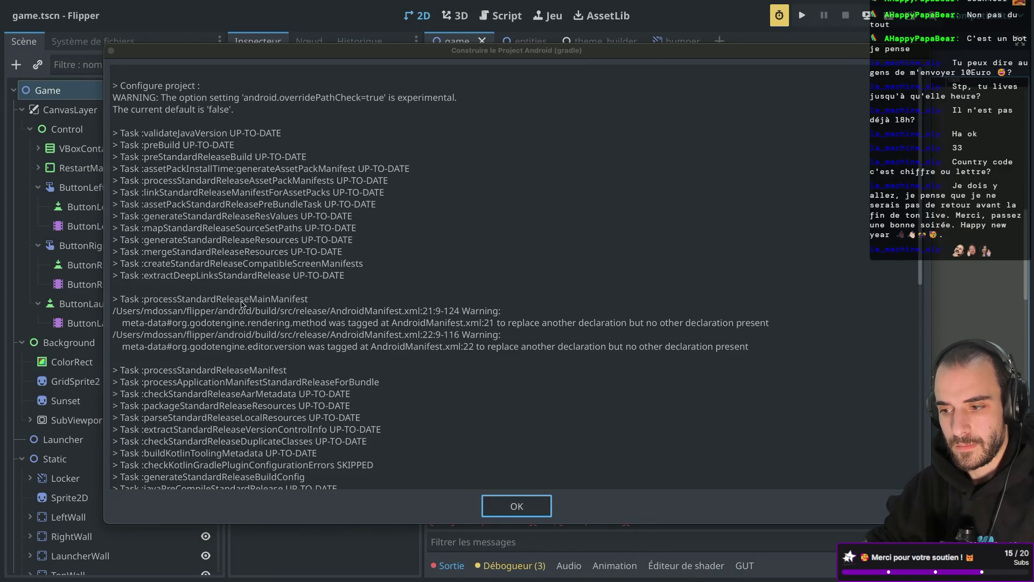
pyautogui.moveTo(113, 110); pyautogui.dragTo(233, 111)
pyautogui.click(233, 113)
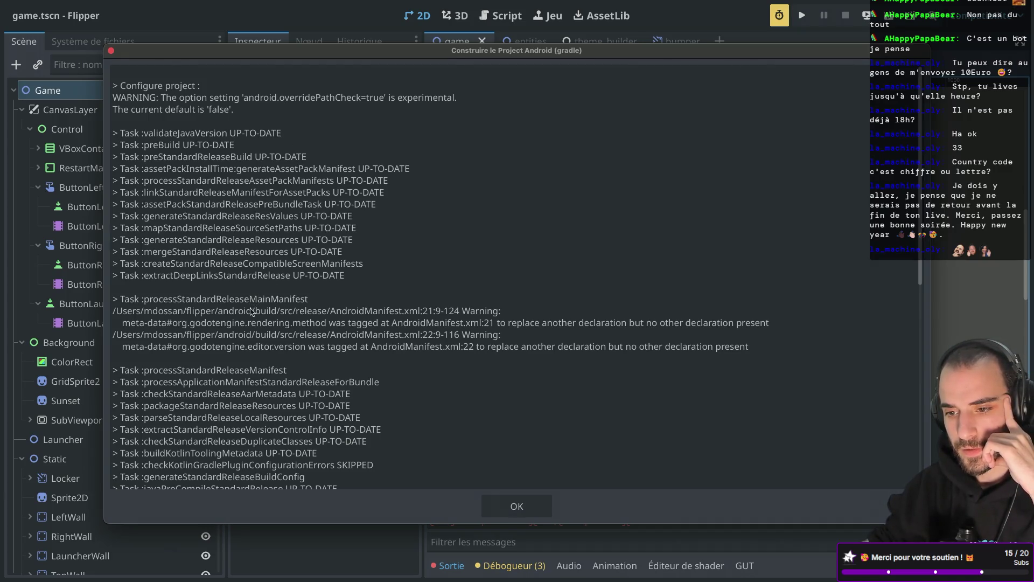
pyautogui.scroll(-10, 255, 318)
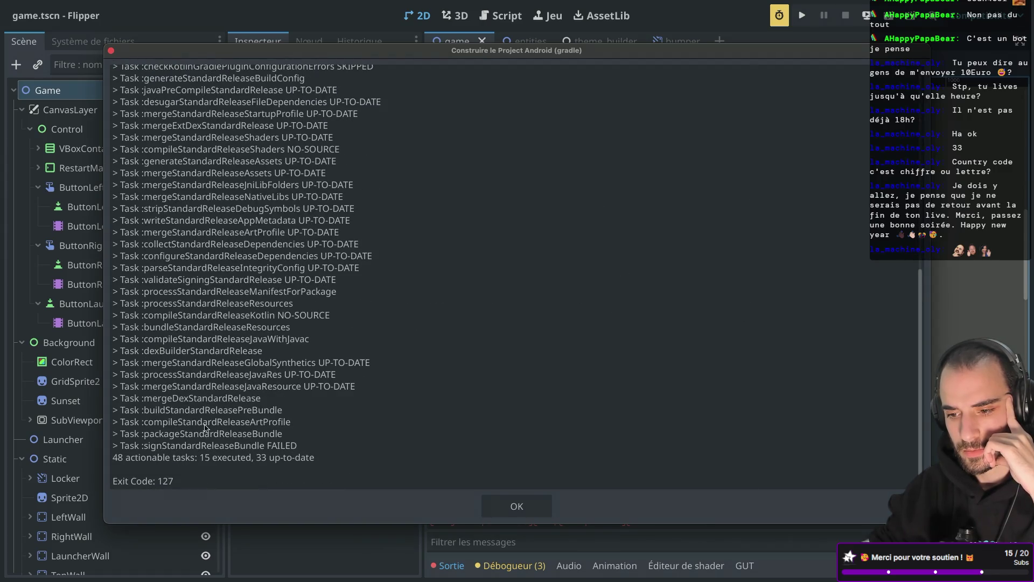
pyautogui.scroll(15, 176, 450)
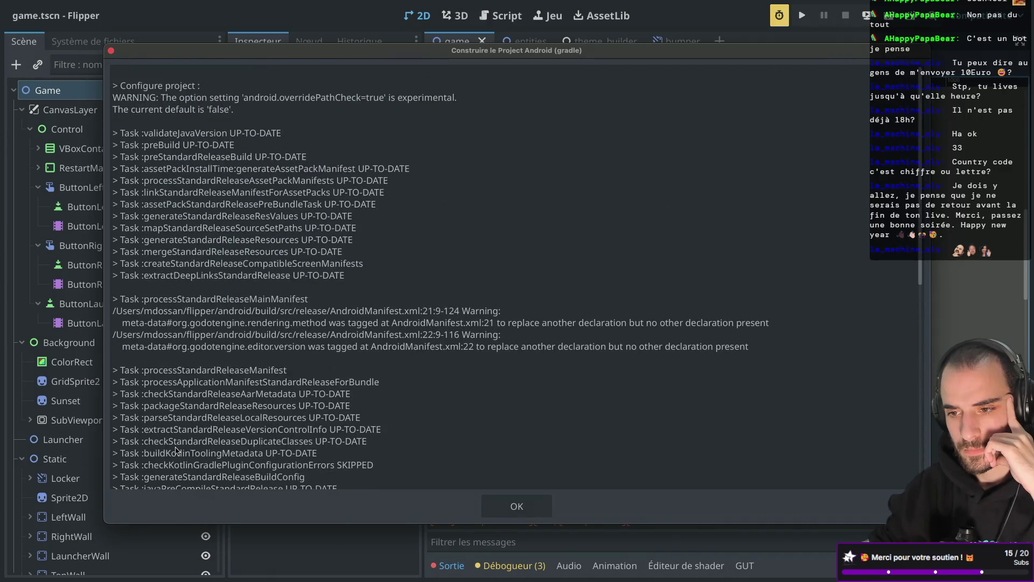
pyautogui.scroll(-9, 197, 316)
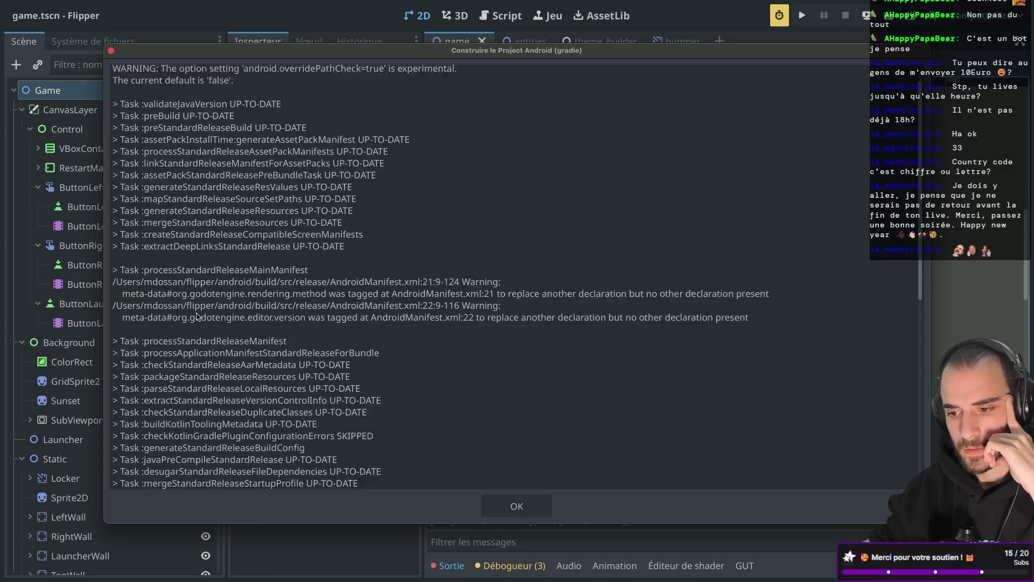
pyautogui.scroll(-3, 197, 316)
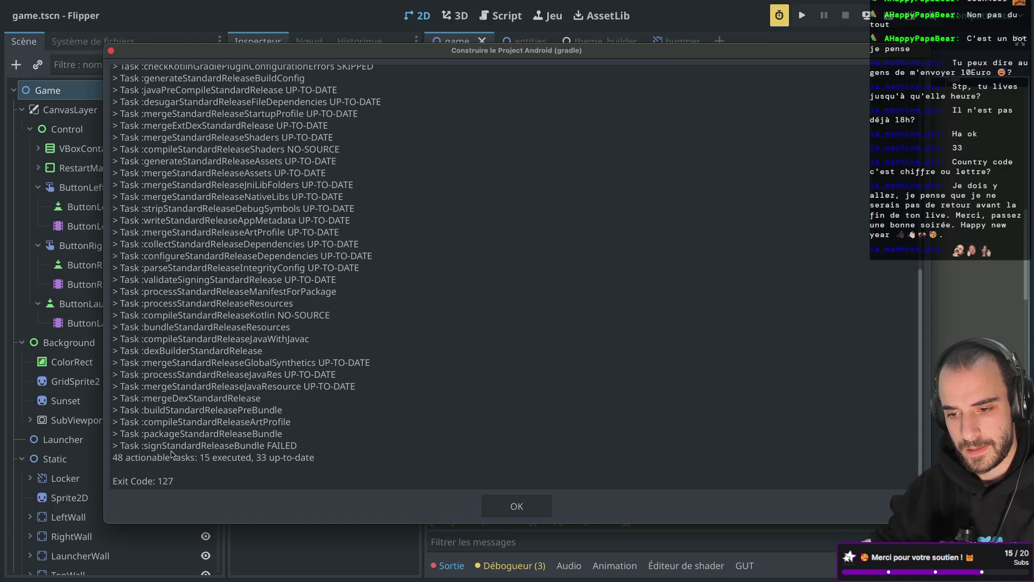
pyautogui.moveTo(214, 445); pyautogui.dragTo(299, 449)
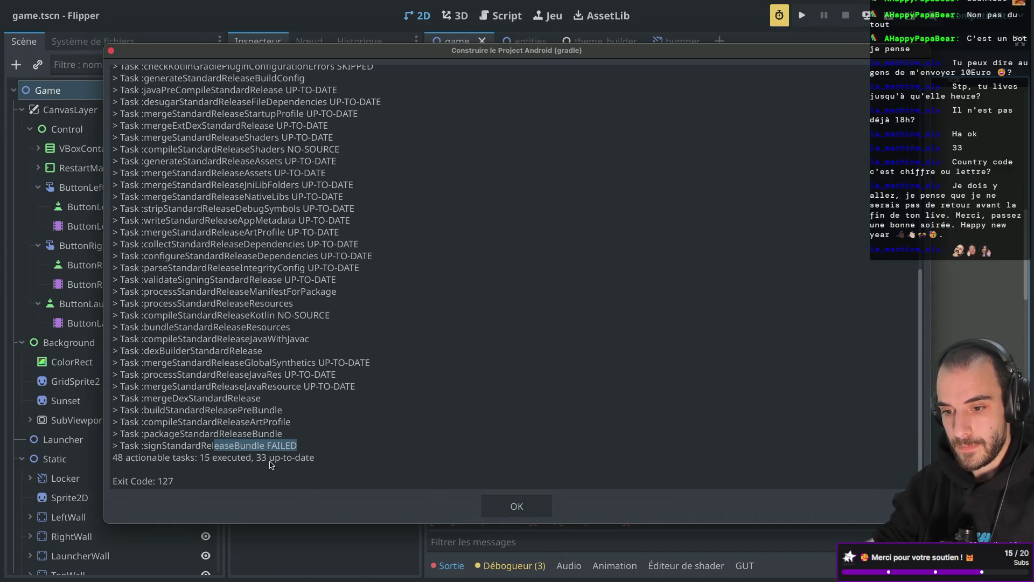
# - Close the Gradle build log and scroll the Android export options
pyautogui.click(500, 503)
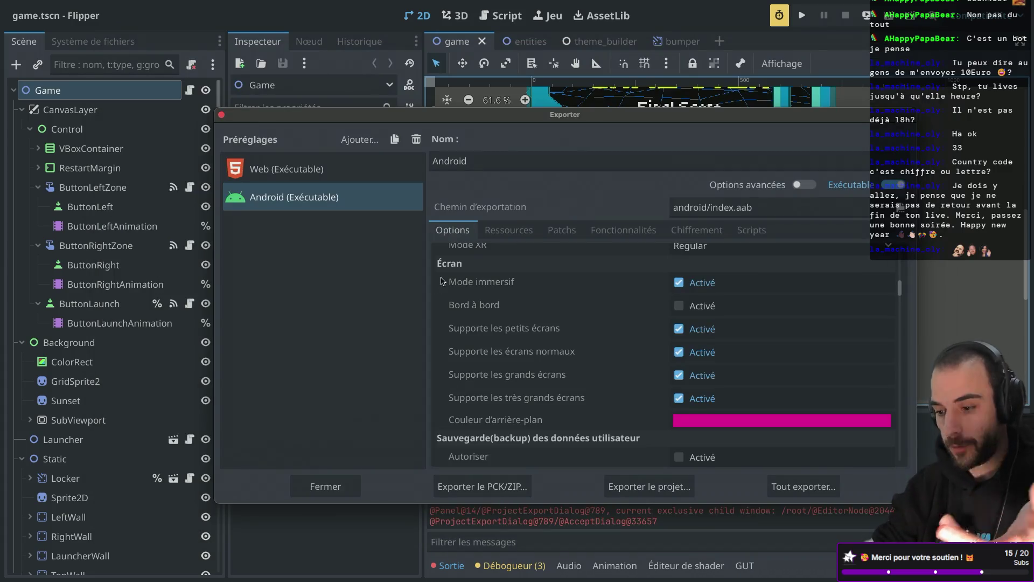
pyautogui.scroll(-2, 661, 346)
pyautogui.scroll(10, 662, 345)
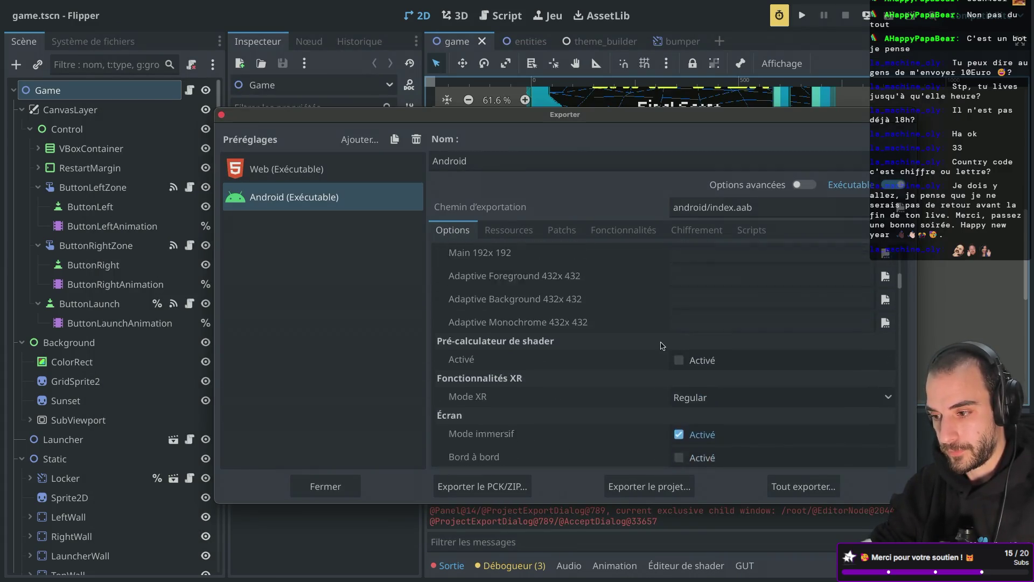
pyautogui.scroll(5, 662, 345)
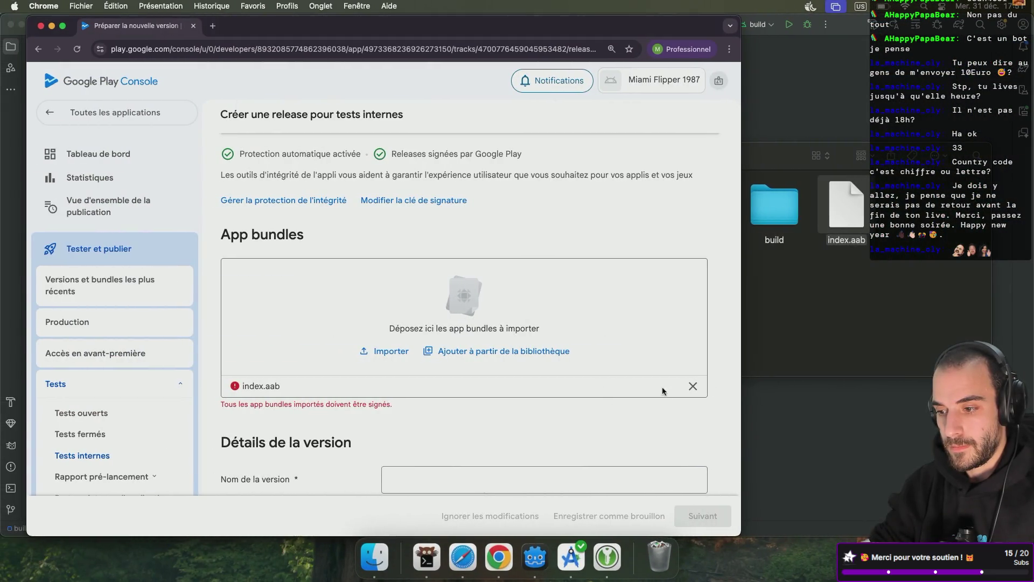
# - Remove the rejected index.aab from the internal test release's app bundles, then switch to Android Studio
pyautogui.click(692, 386)
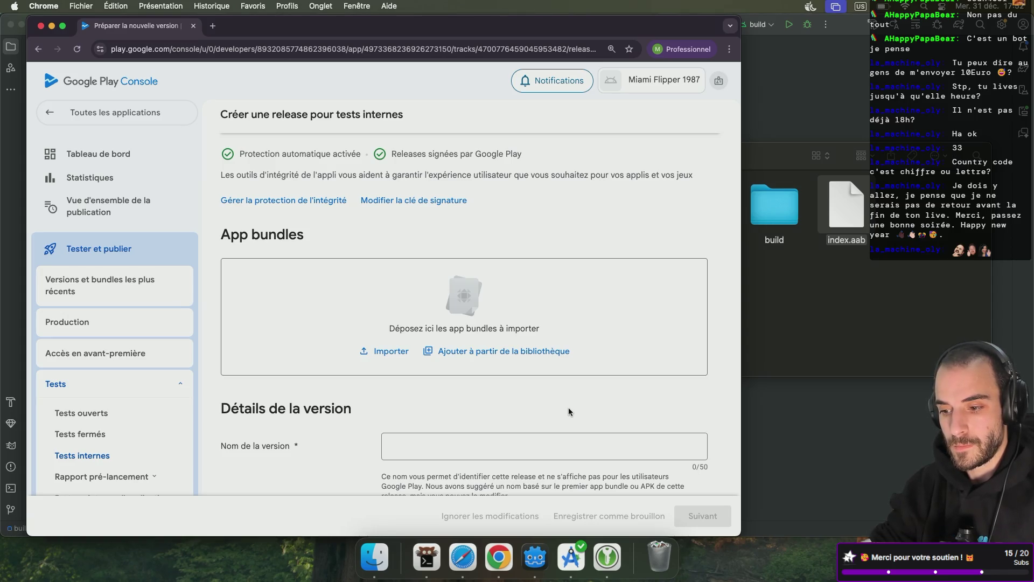
pyautogui.click(795, 438)
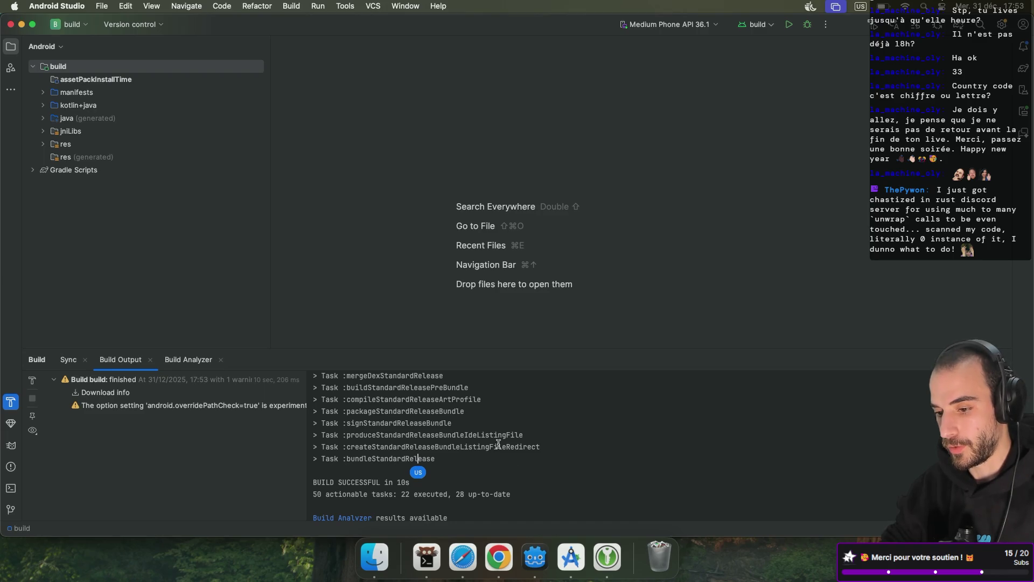
pyautogui.scroll(-1, 452, 435)
pyautogui.scroll(1, 452, 435)
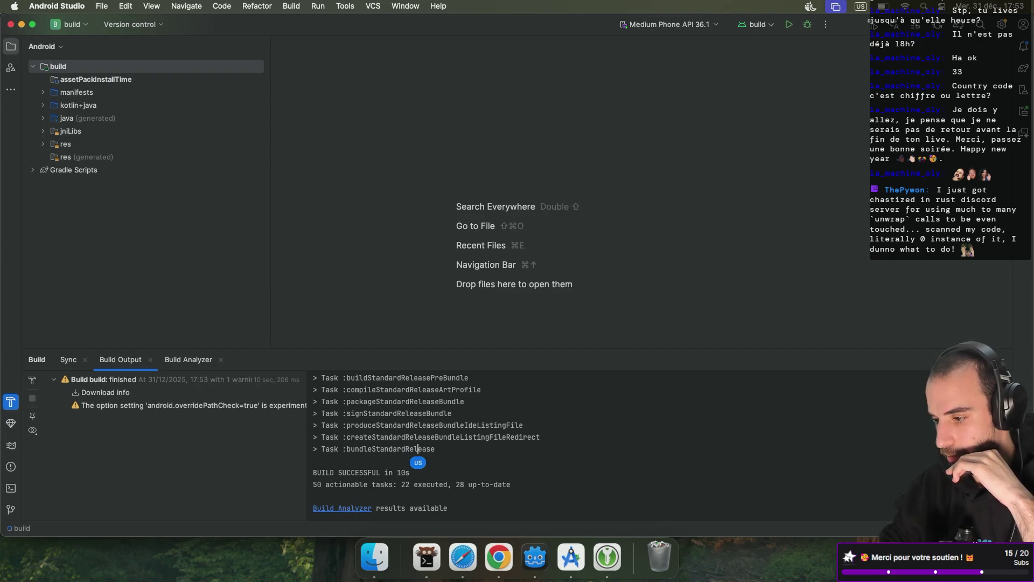
pyautogui.scroll(10, 760, 443)
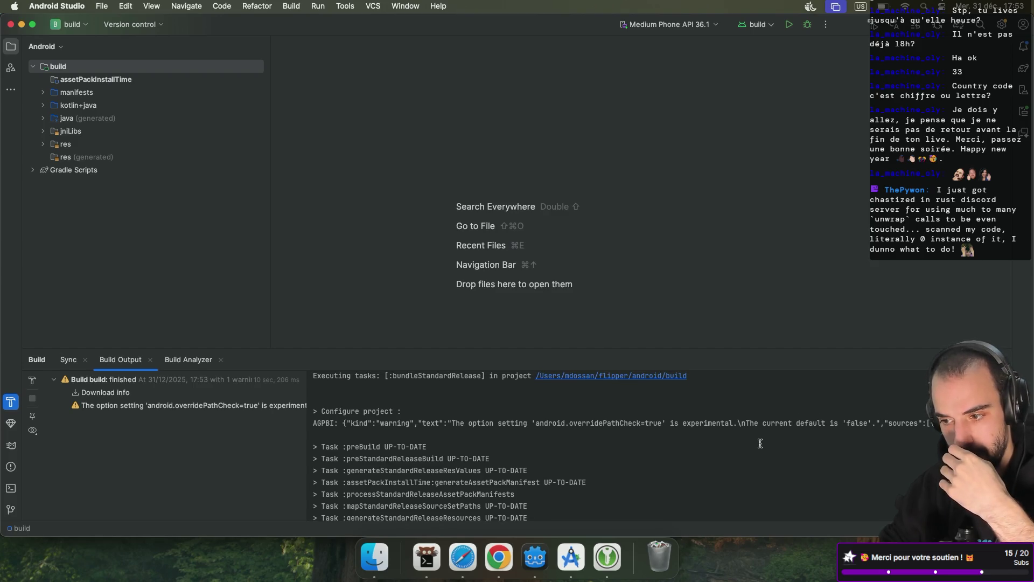
pyautogui.scroll(-5, 760, 443)
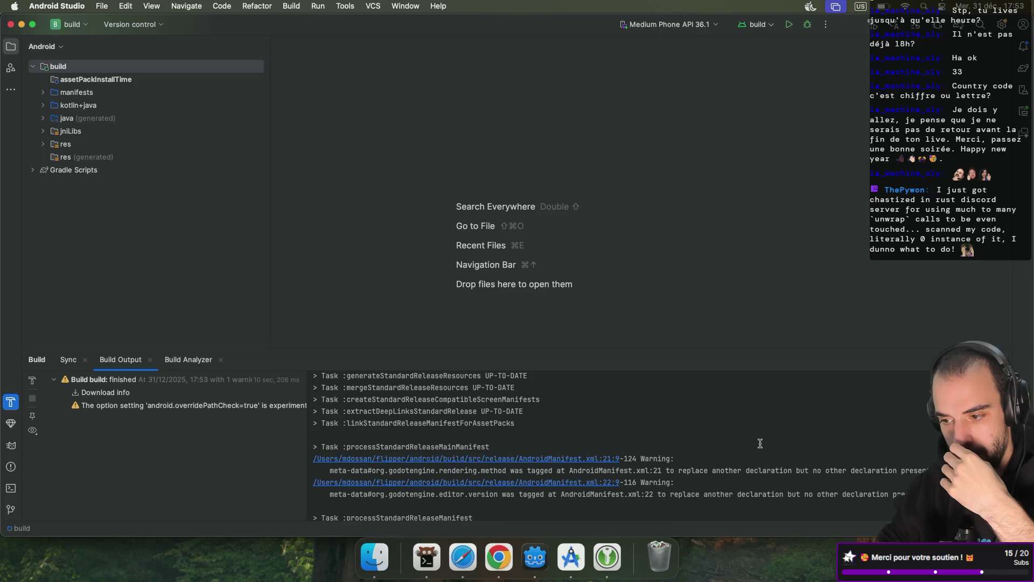
pyautogui.hotkey('ctrl', 'Right')
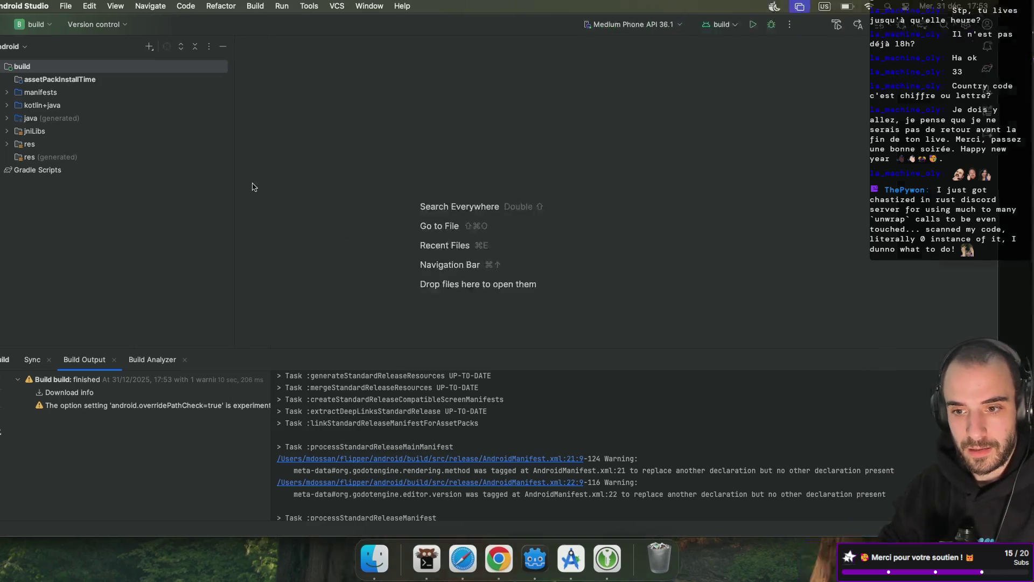
pyautogui.hotkey('ctrl', 'Right')
pyautogui.hotkey('ctrl', 'Right')
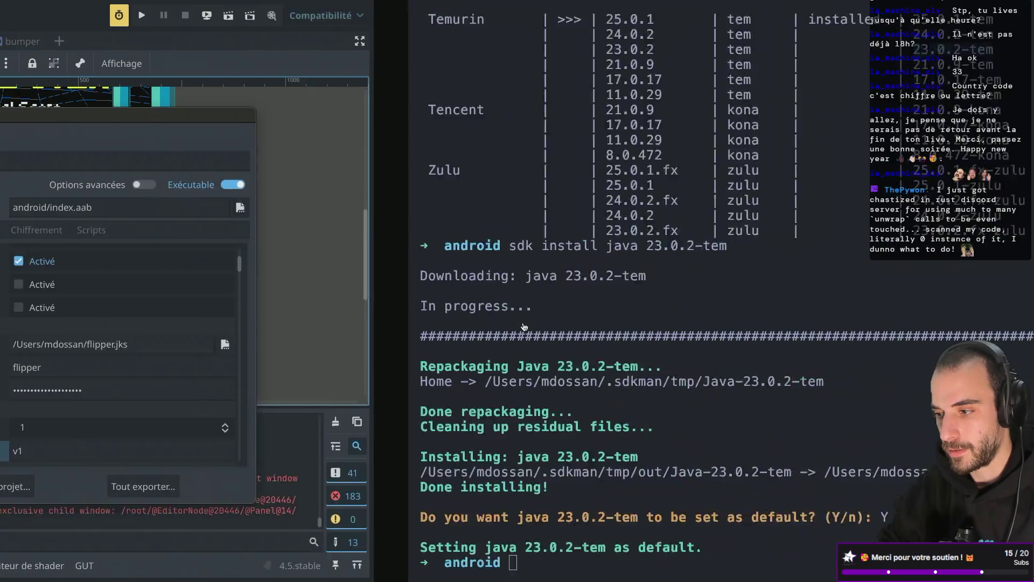
pyautogui.hotkey('ctrl', 'Left')
pyautogui.hotkey('ctrl', 'Left')
pyautogui.hotkey('ctrl', 'Left')
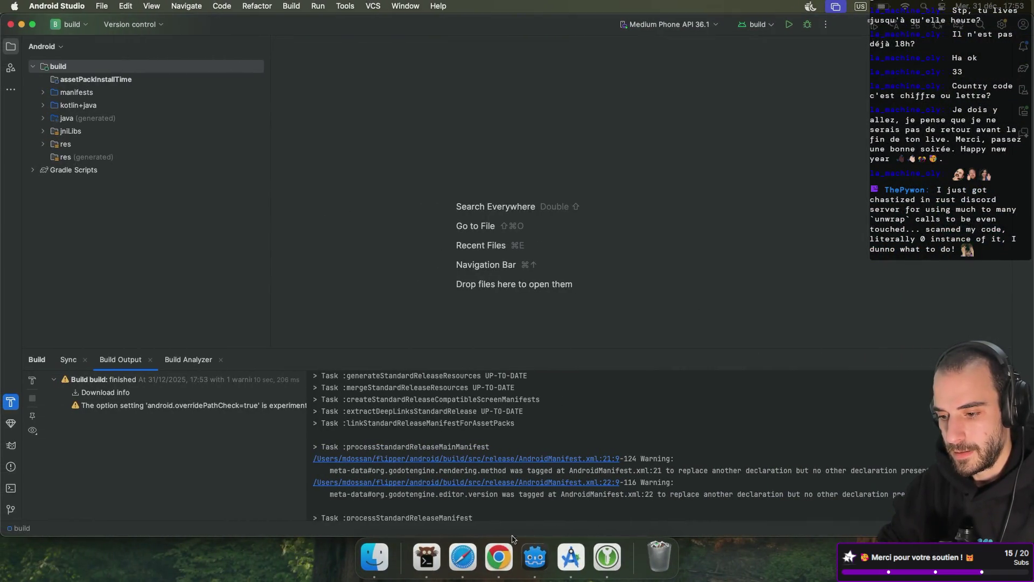
pyautogui.click(387, 562)
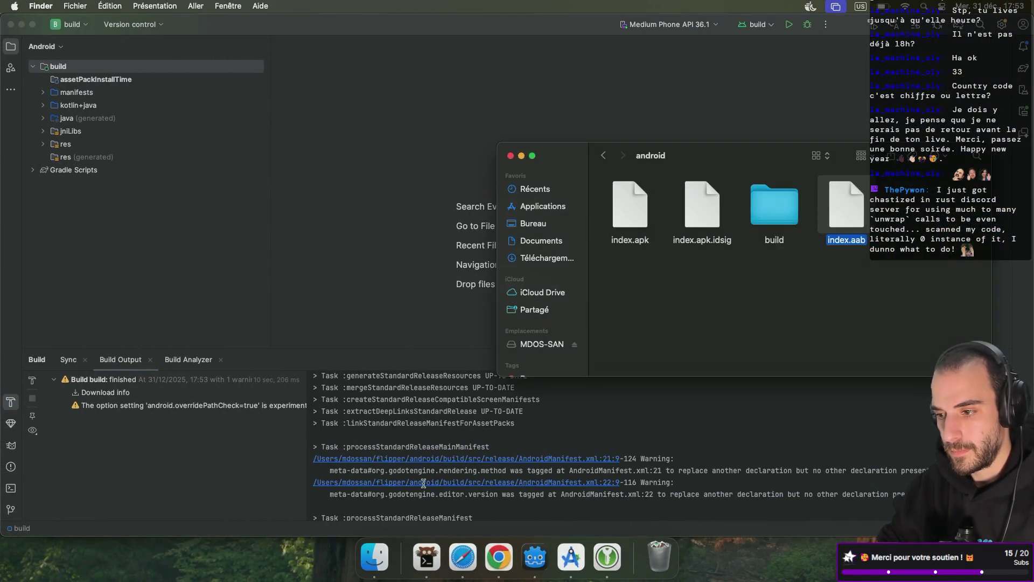
pyautogui.doubleClick(774, 208)
pyautogui.scroll(-2, 742, 276)
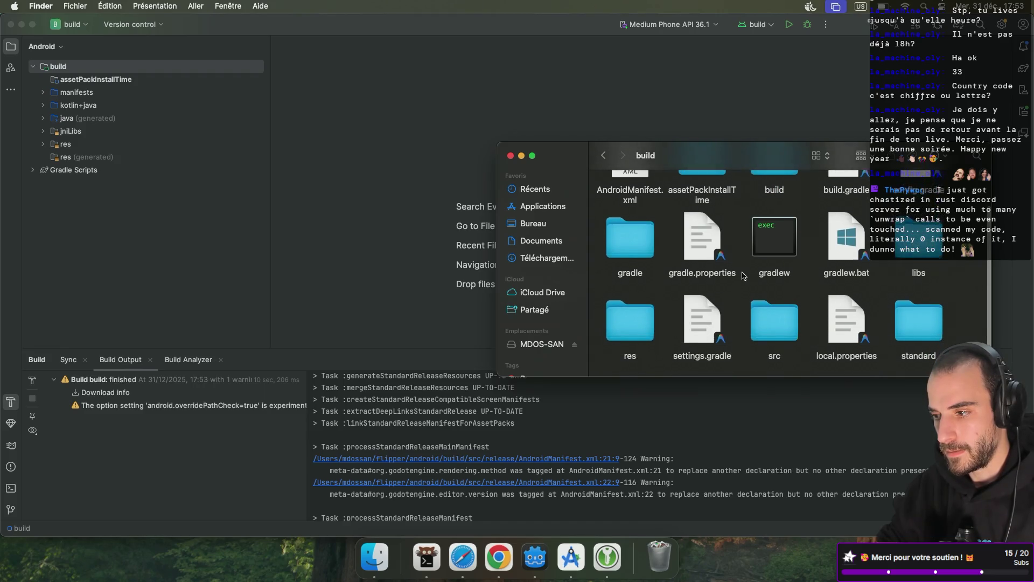
pyautogui.scroll(2, 742, 275)
pyautogui.doubleClick(751, 259)
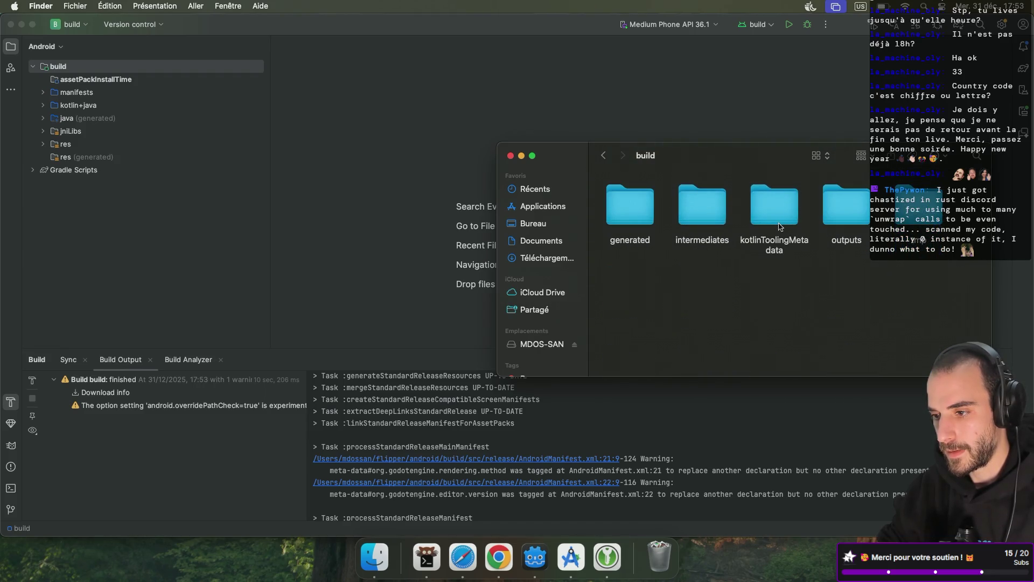
pyautogui.moveTo(574, 157); pyautogui.dragTo(528, 142)
pyautogui.click(559, 141)
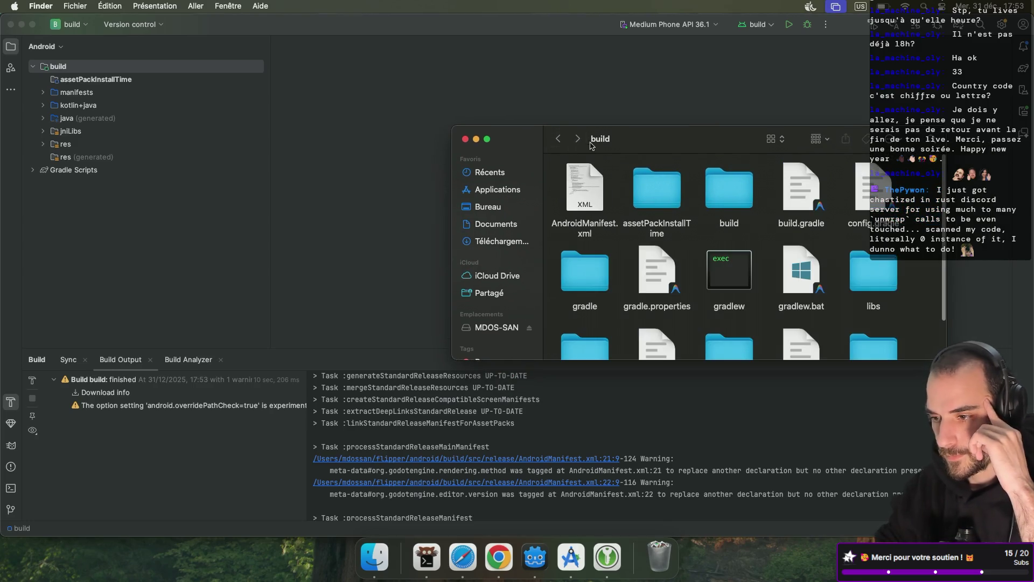
pyautogui.scroll(-2, 641, 238)
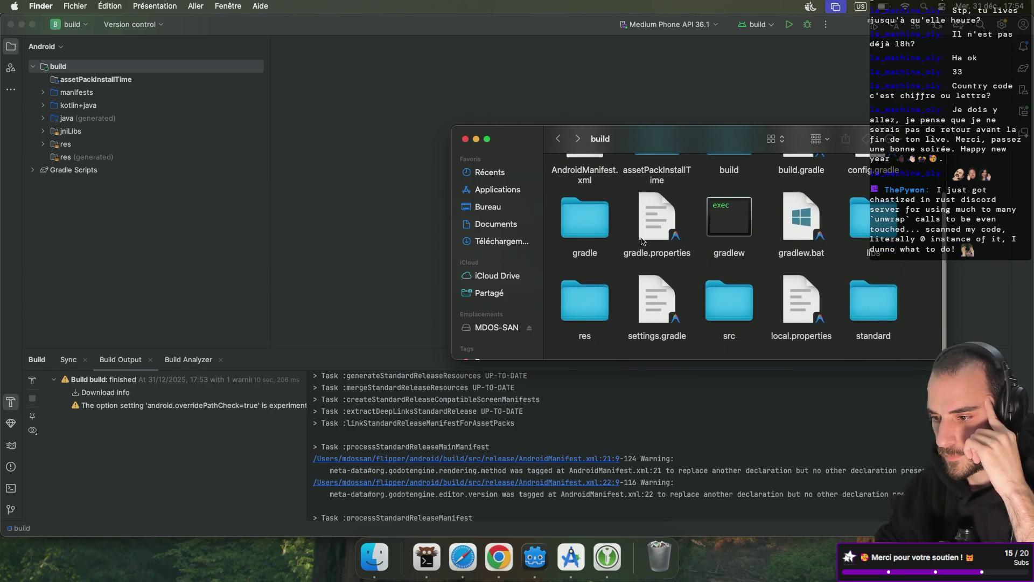
pyautogui.scroll(2, 717, 209)
pyautogui.doubleClick(719, 189)
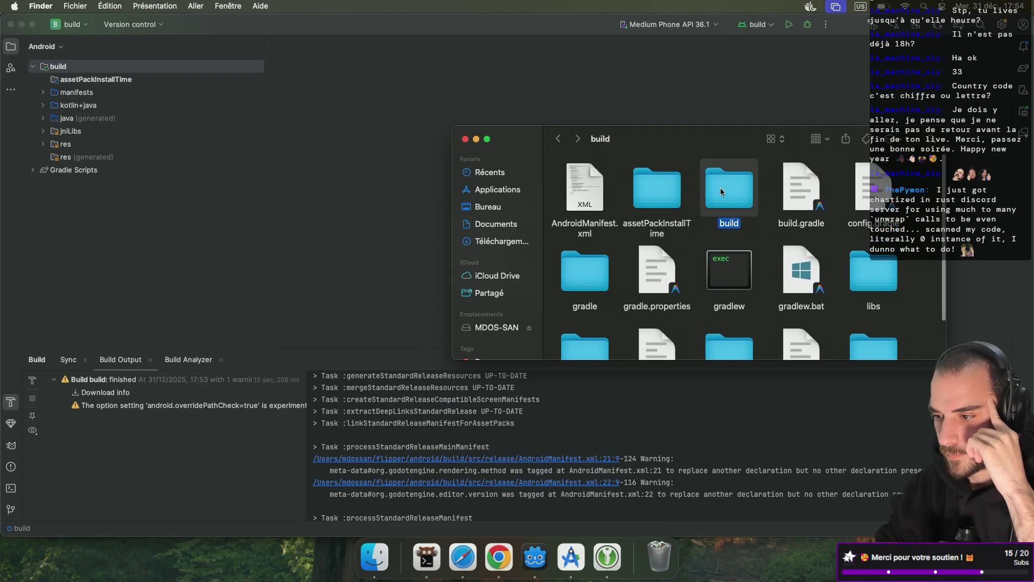
pyautogui.doubleClick(595, 193)
pyautogui.click(559, 139)
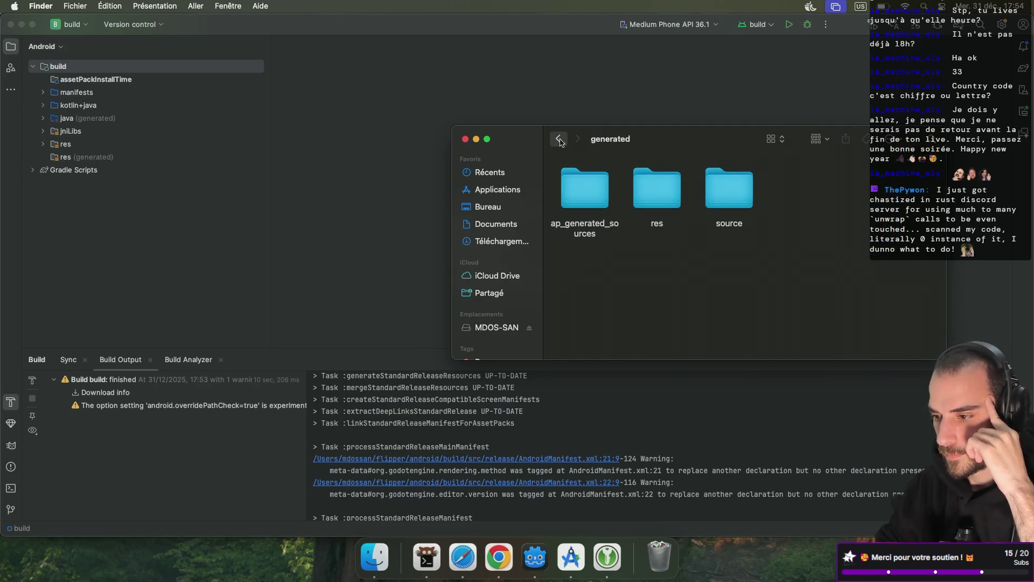
pyautogui.doubleClick(792, 195)
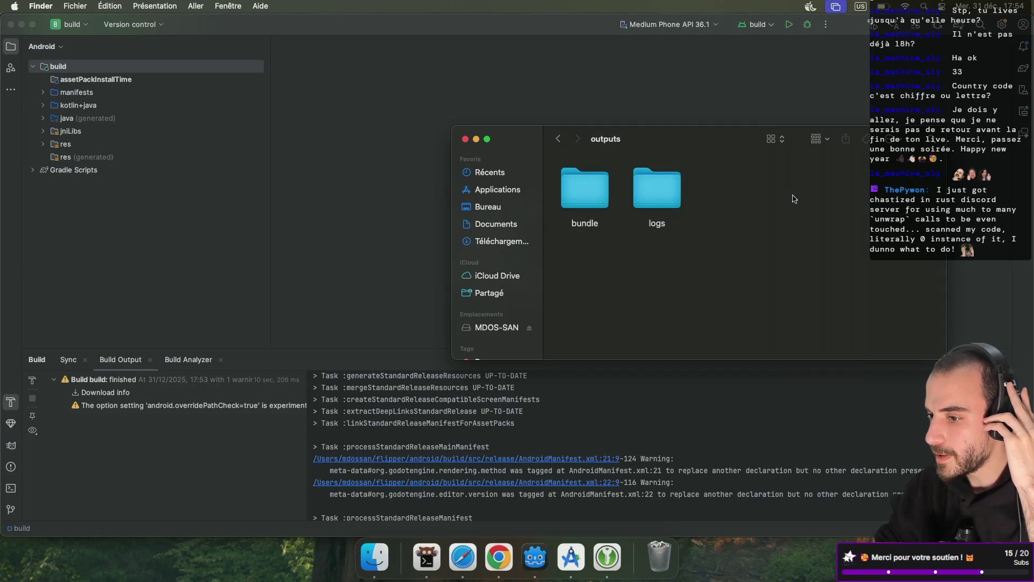
pyautogui.doubleClick(579, 192)
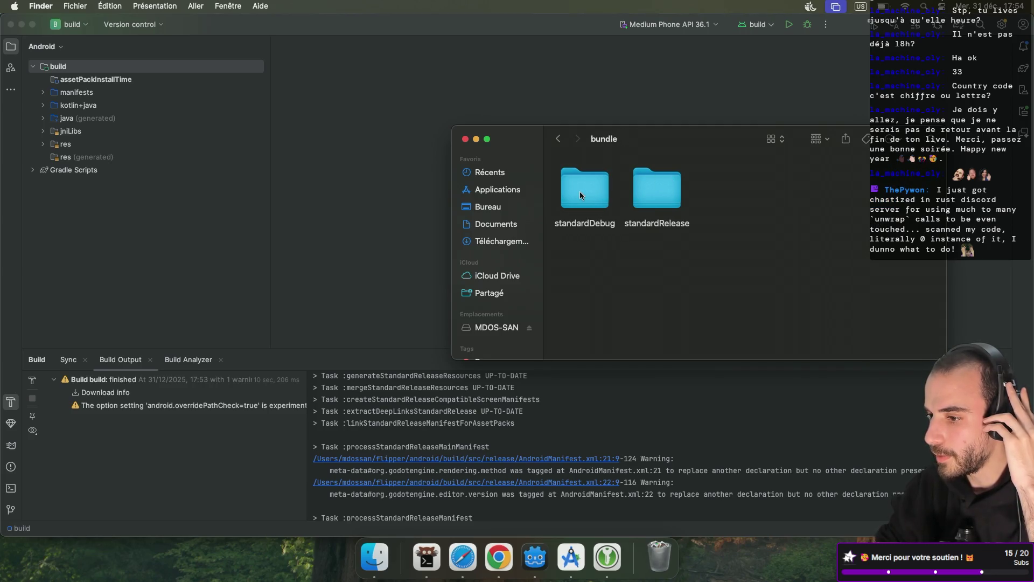
pyautogui.doubleClick(654, 193)
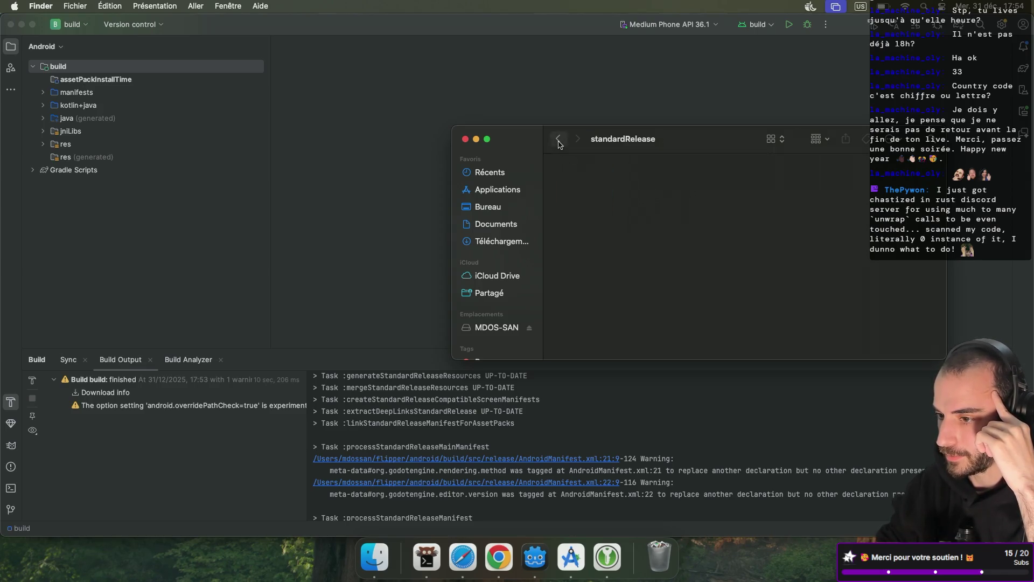
pyautogui.click(466, 140)
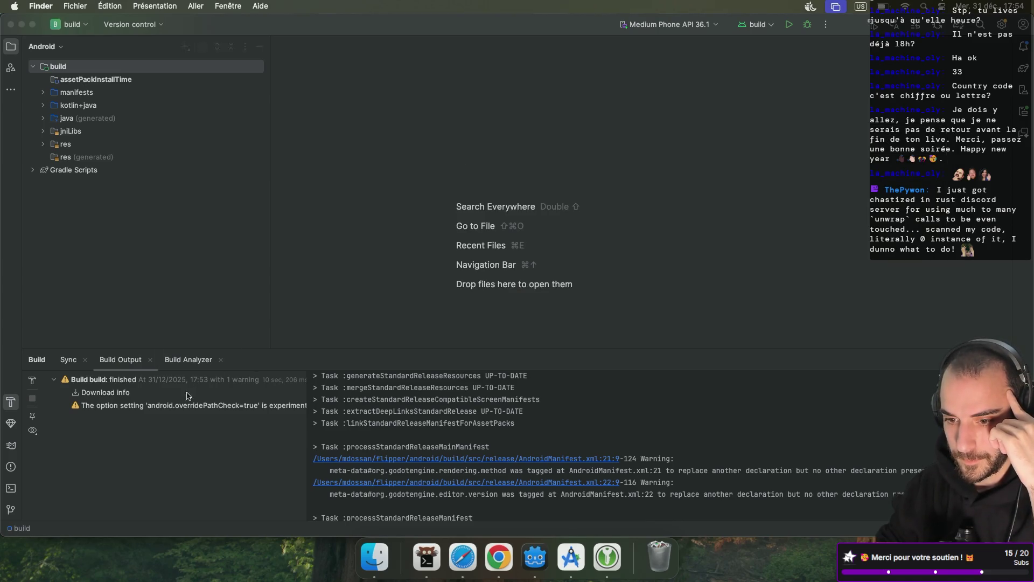
# - Expand the finished release bundle build entry to see its full successful 10s log
pyautogui.doubleClick(110, 385)
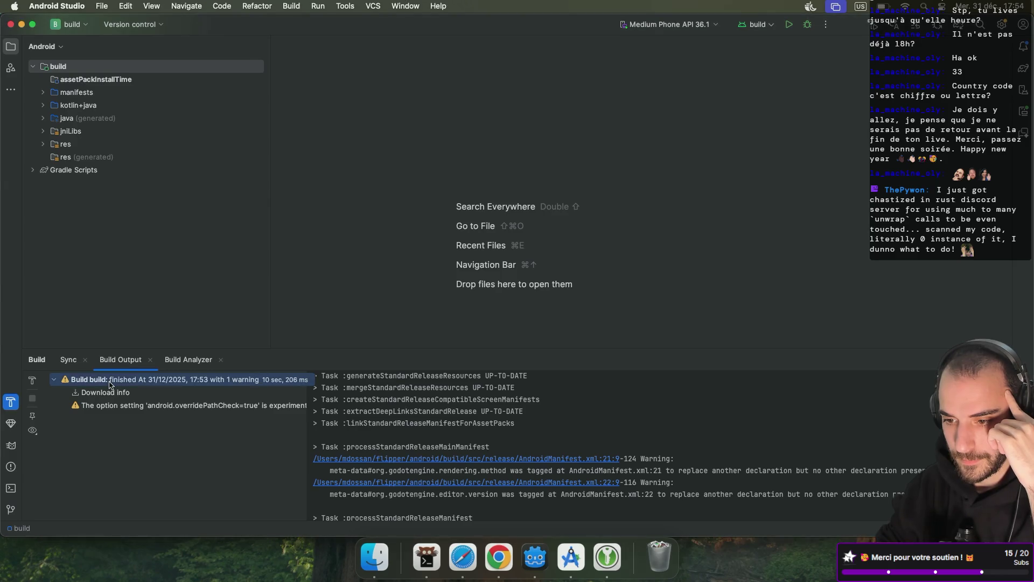
pyautogui.doubleClick(110, 385)
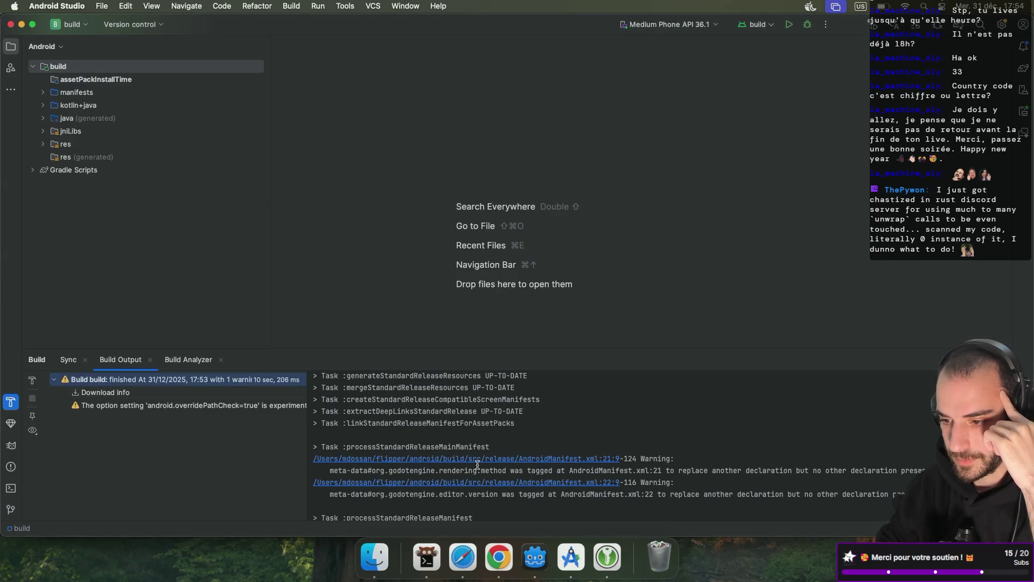
pyautogui.scroll(-10, 477, 464)
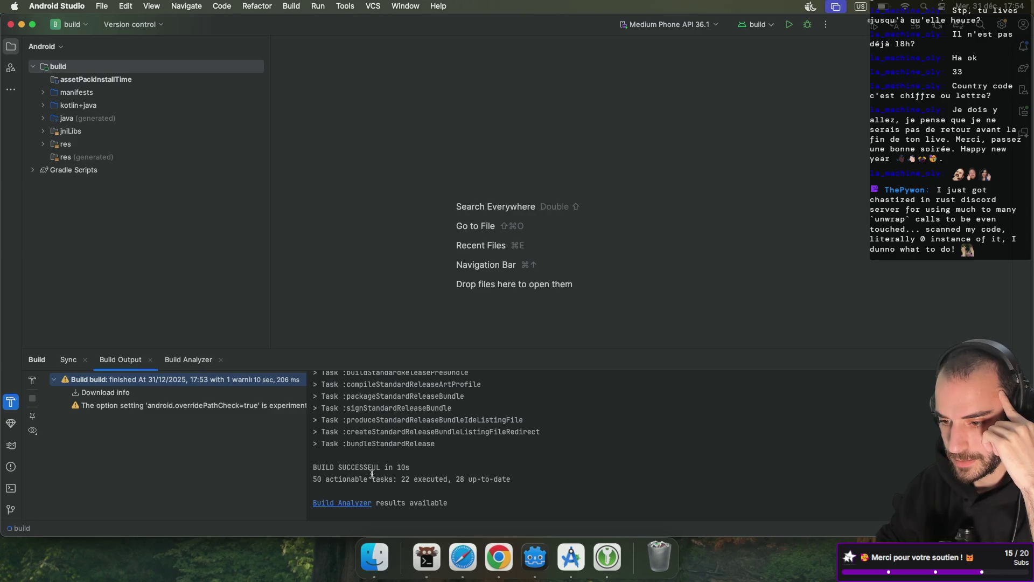
pyautogui.scroll(1, 358, 472)
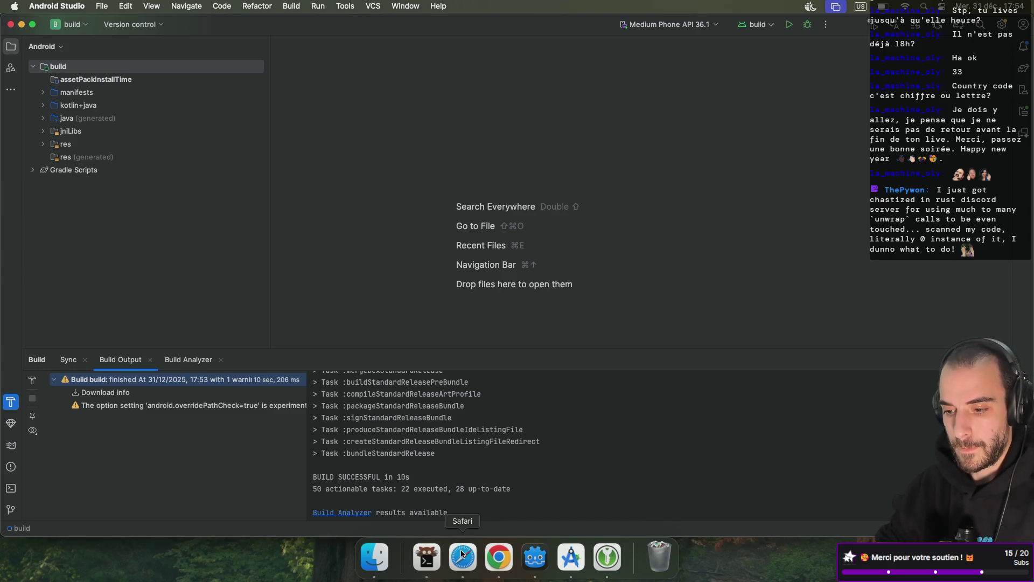
# - Delete index.aab, index.apk.idsig and index.apk from the flipper/android folder
pyautogui.click(375, 556)
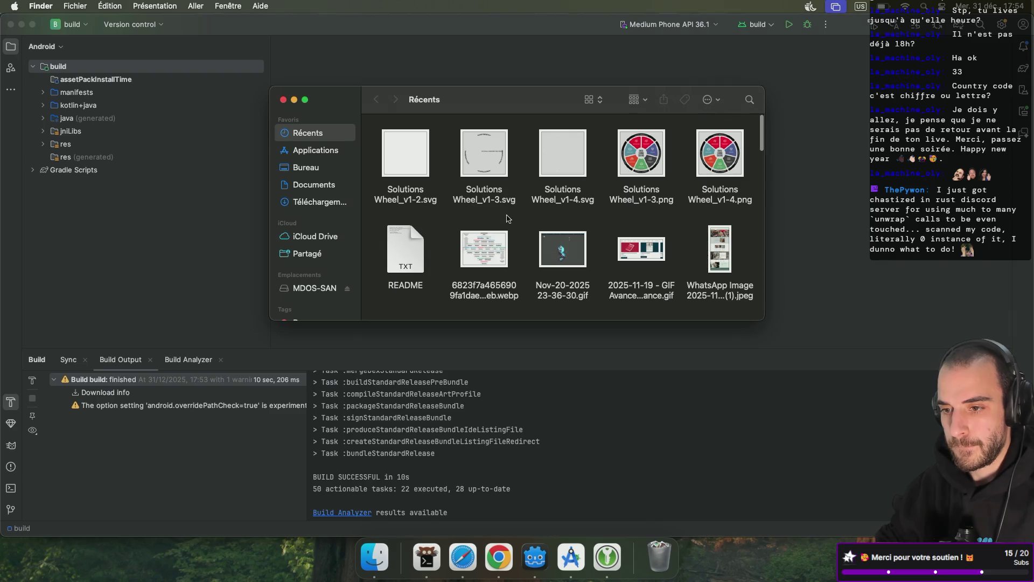
pyautogui.press('super+shift+h')
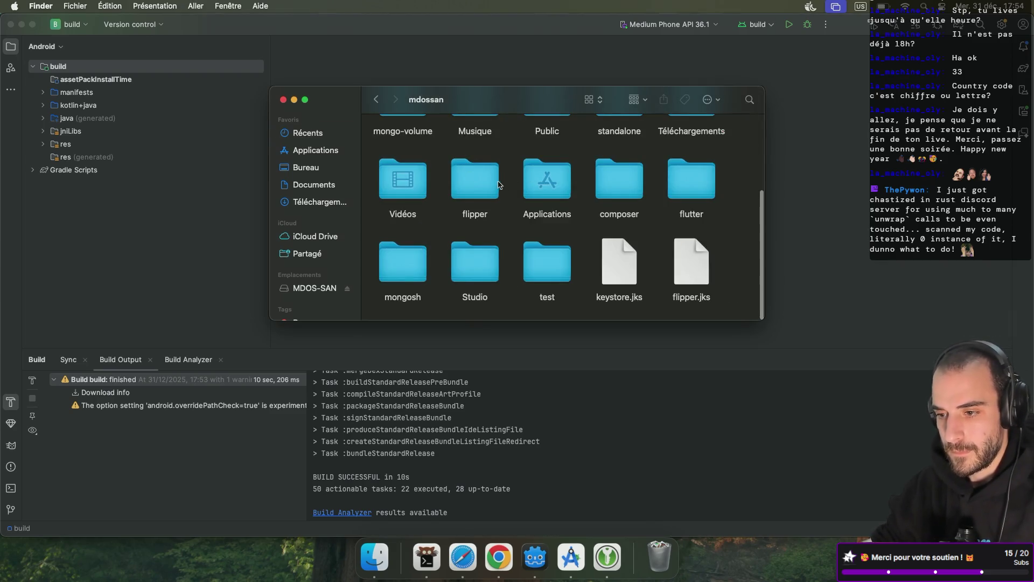
pyautogui.doubleClick(497, 185)
pyautogui.doubleClick(497, 257)
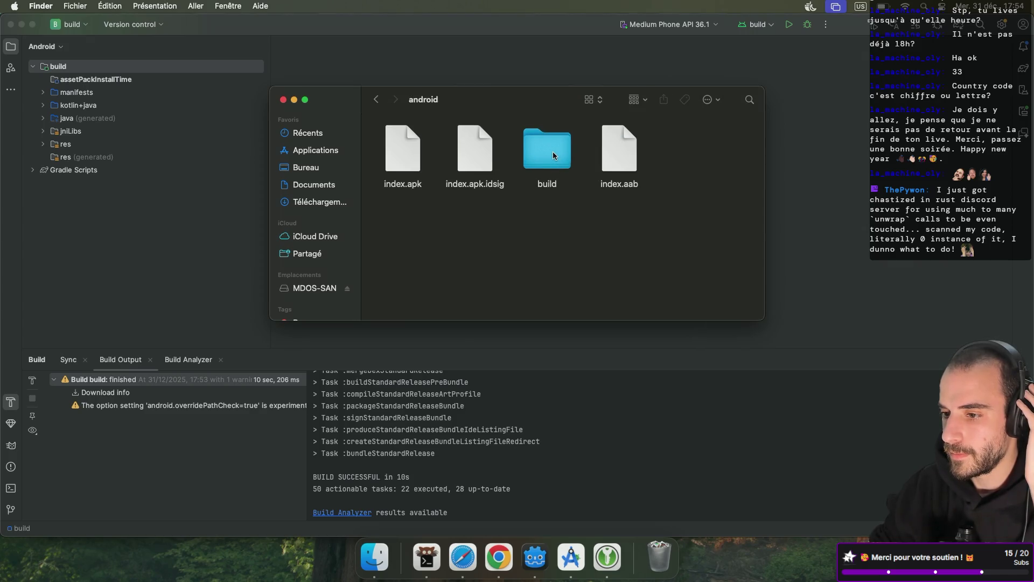
pyautogui.click(625, 156)
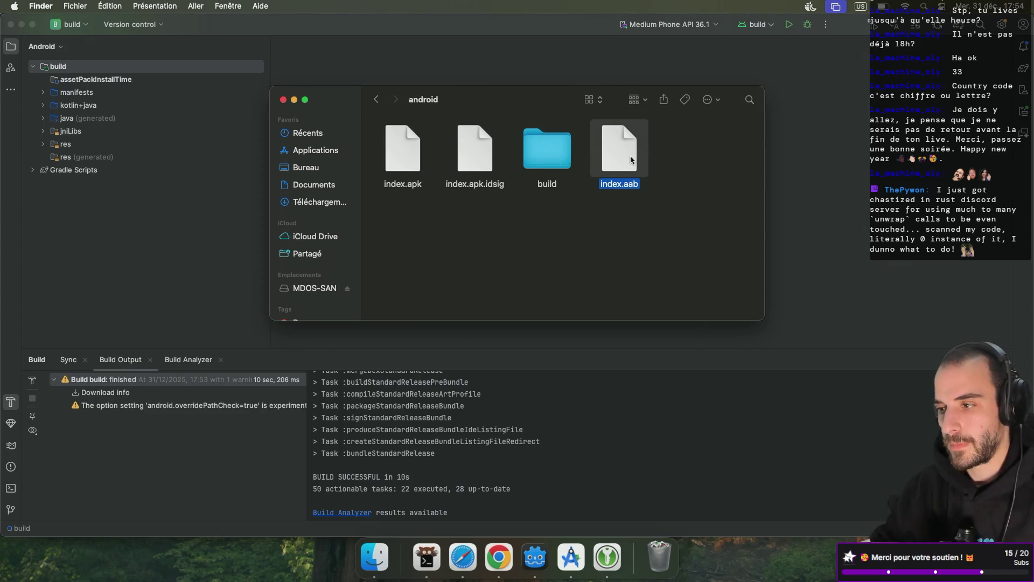
pyautogui.keyDown('super'); pyautogui.click(469, 156); pyautogui.keyUp('super')
pyautogui.keyDown('super'); pyautogui.click(403, 152); pyautogui.keyUp('super')
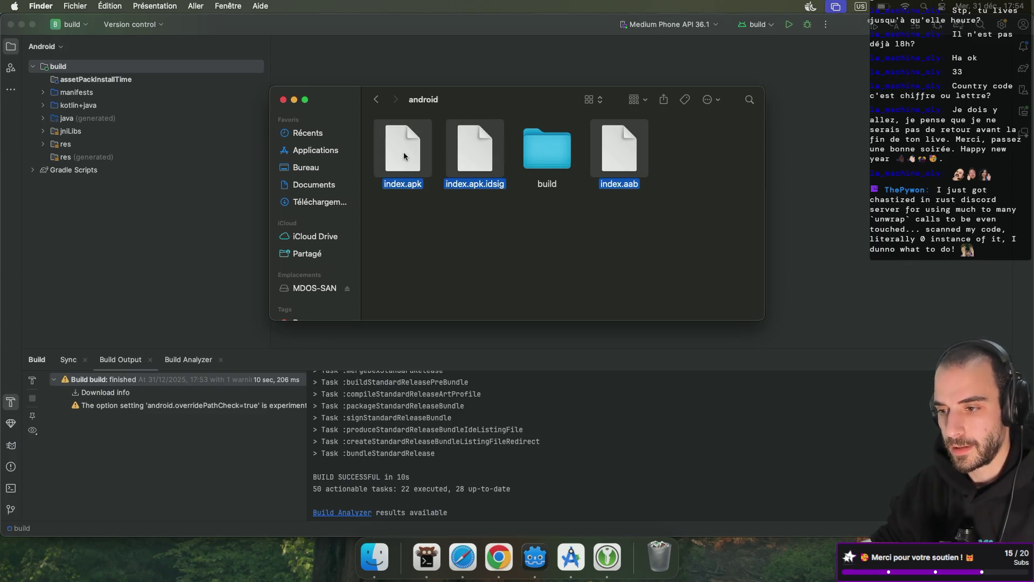
pyautogui.press('super+BackSpace')
# - Browse the build folders down to build/outputs/bundle/standardDebug
pyautogui.doubleClick(555, 147)
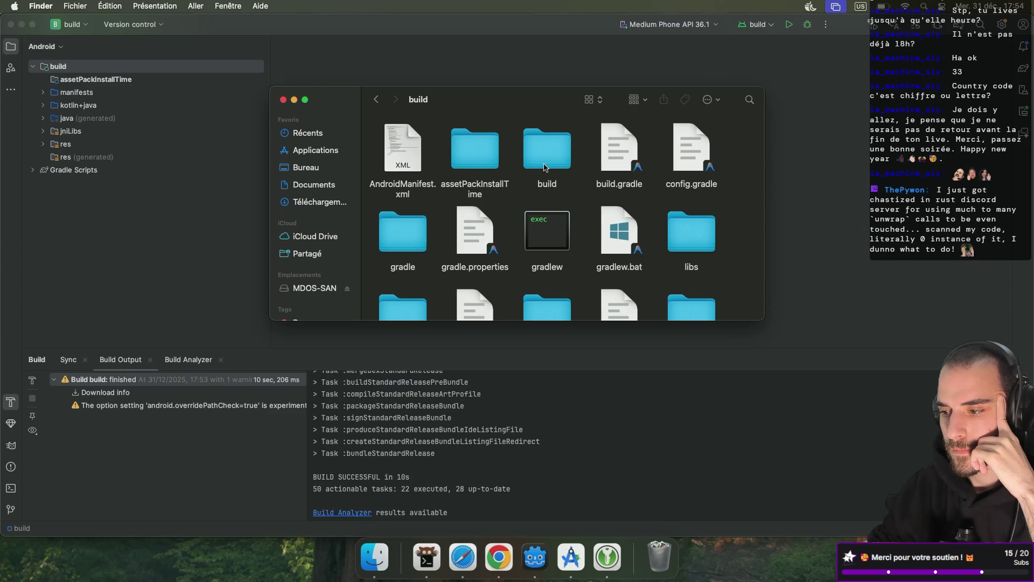
pyautogui.scroll(-3, 544, 166)
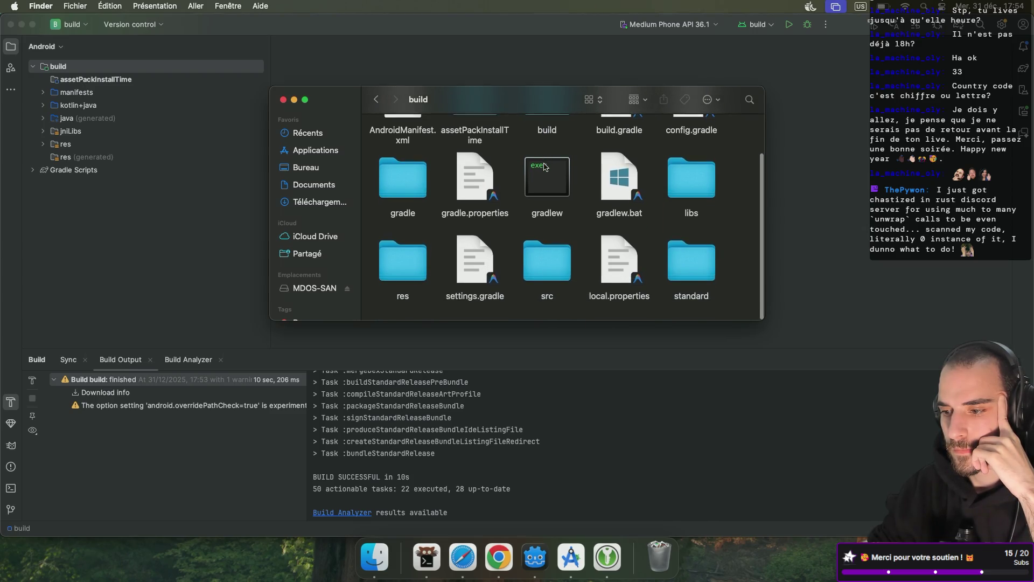
pyautogui.scroll(3, 544, 166)
pyautogui.doubleClick(557, 154)
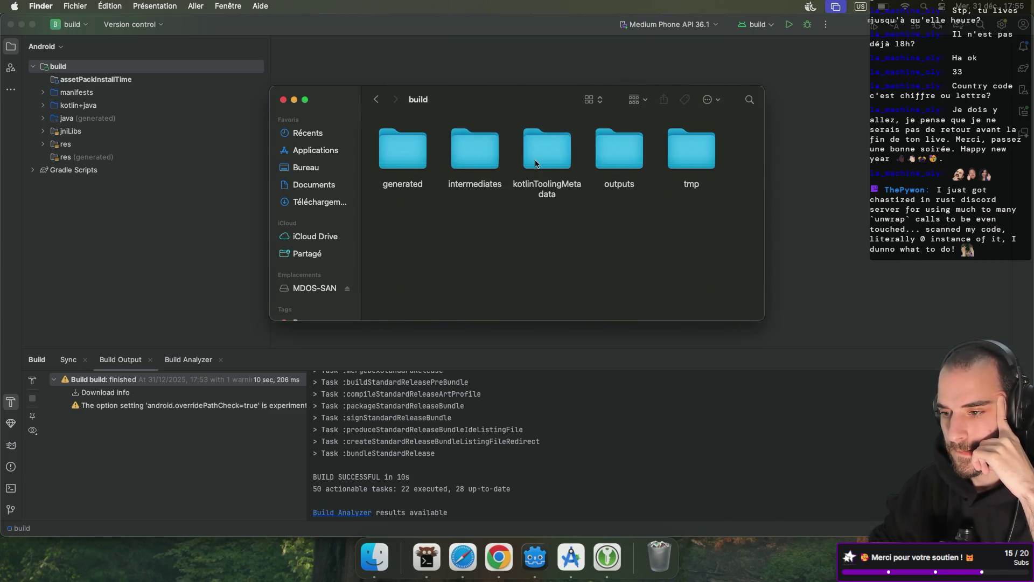
pyautogui.doubleClick(399, 153)
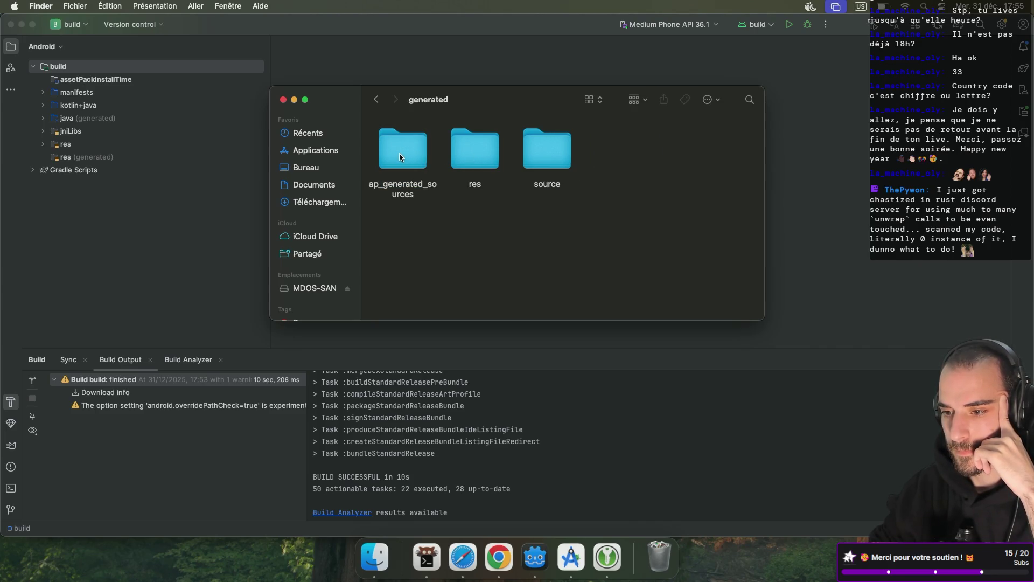
pyautogui.doubleClick(473, 168)
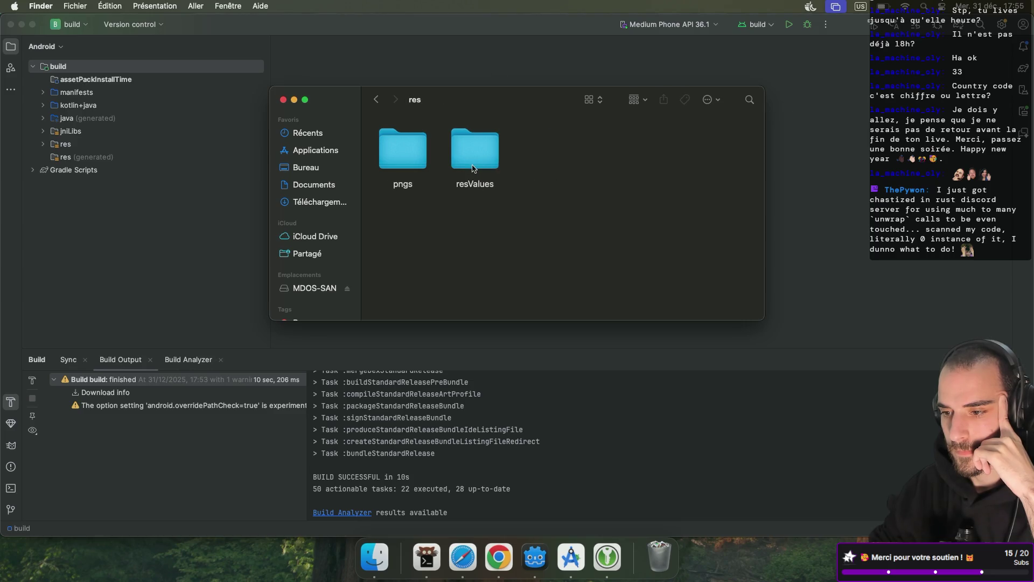
pyautogui.click(376, 99)
pyautogui.click(376, 99)
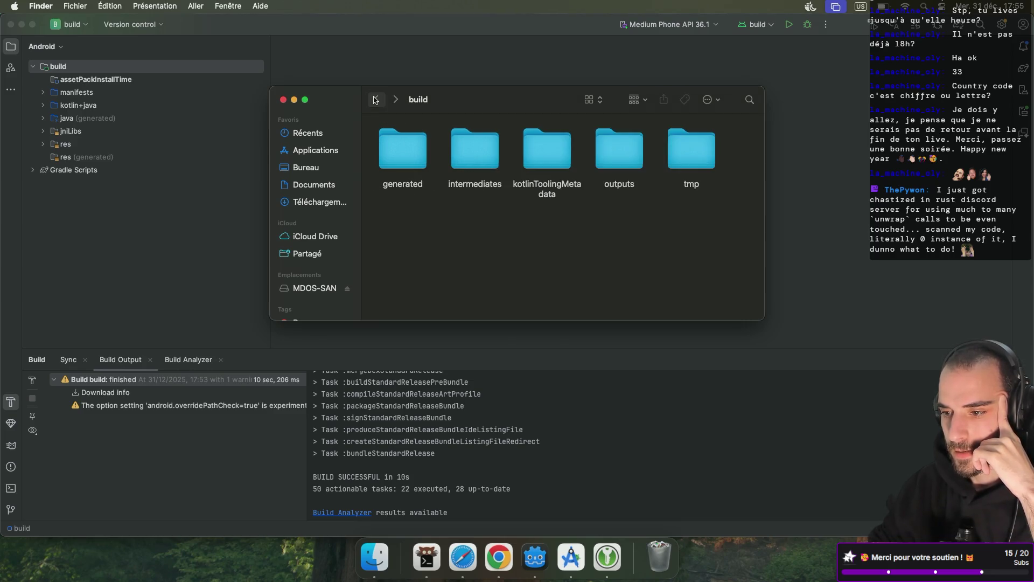
pyautogui.doubleClick(636, 152)
pyautogui.click(406, 155)
pyautogui.doubleClick(407, 154)
pyautogui.doubleClick(478, 161)
pyautogui.click(376, 99)
pyautogui.doubleClick(406, 156)
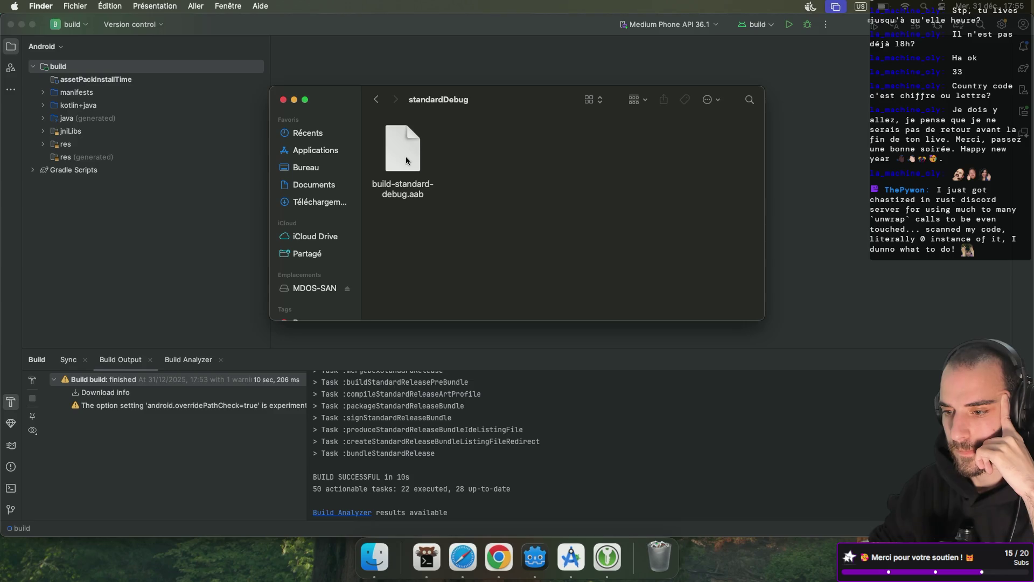
# - Move build-standard-debug.aab to the Trash
pyautogui.click(405, 157)
pyautogui.rightClick(405, 156)
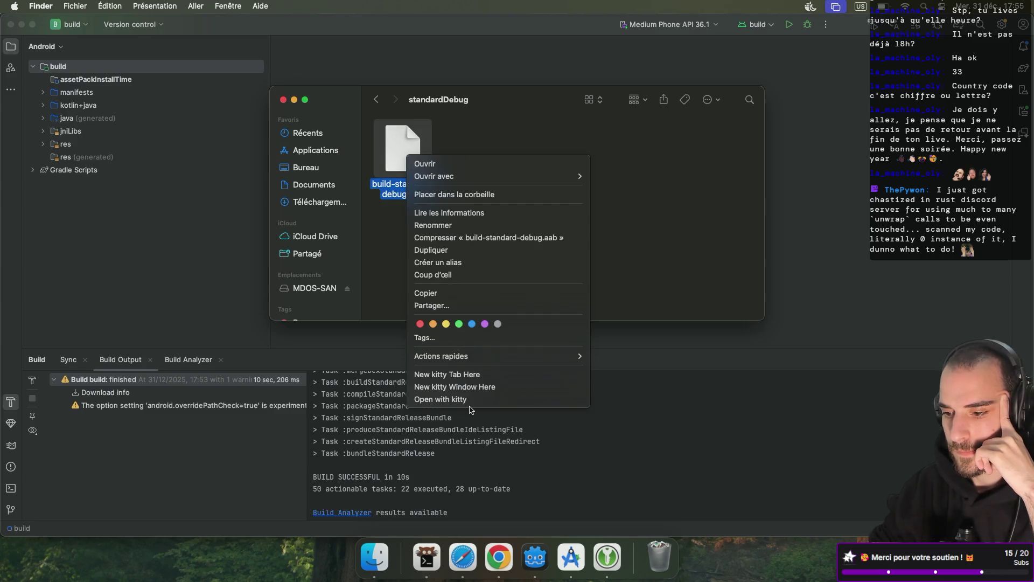
pyautogui.click(632, 235)
pyautogui.rightClick(420, 160)
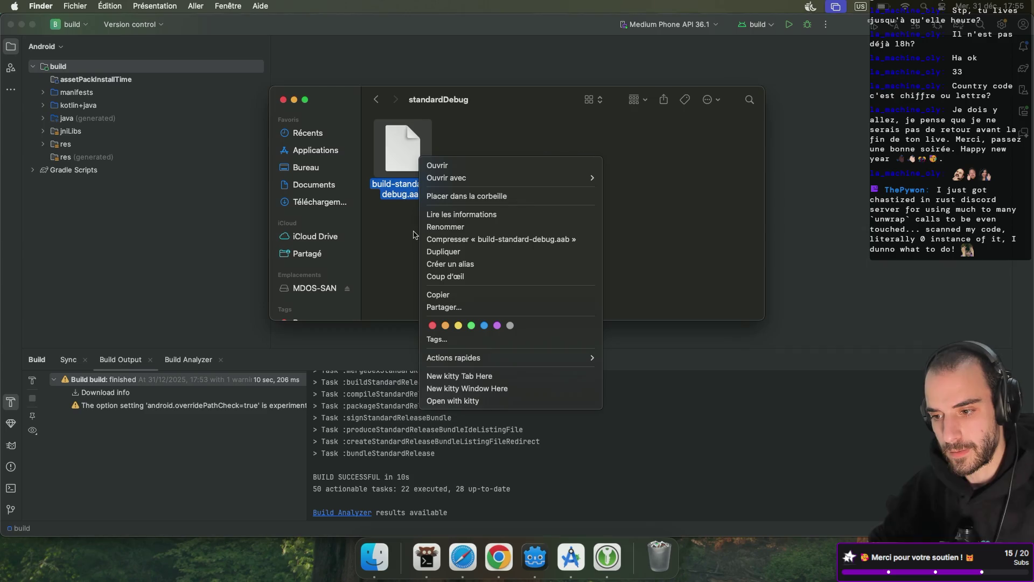
pyautogui.click(463, 196)
pyautogui.click(195, 214)
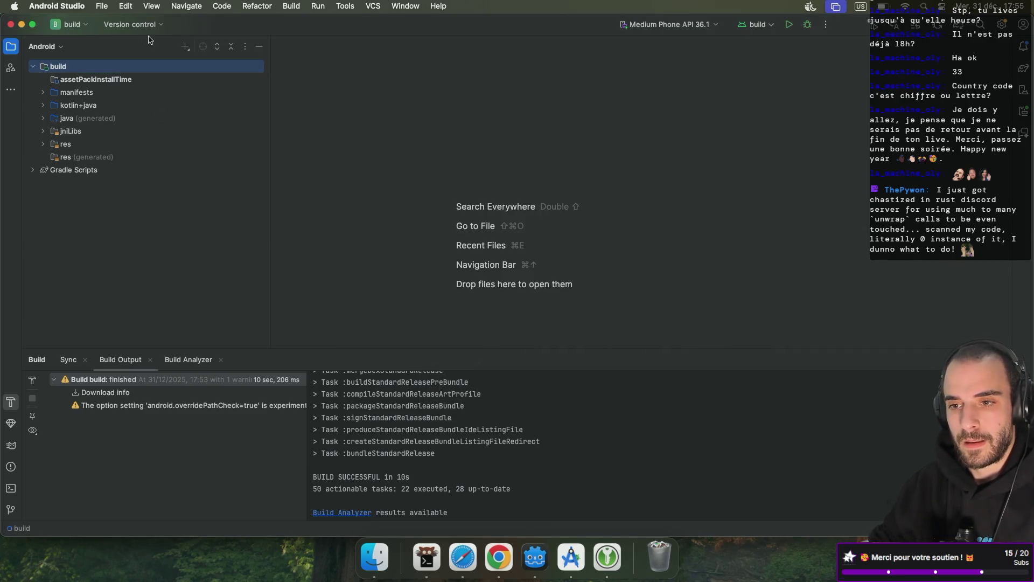
# - Generate a signed monoRelease app bundle using the flipper.jks keystore and flipper key alias
pyautogui.click(302, 7)
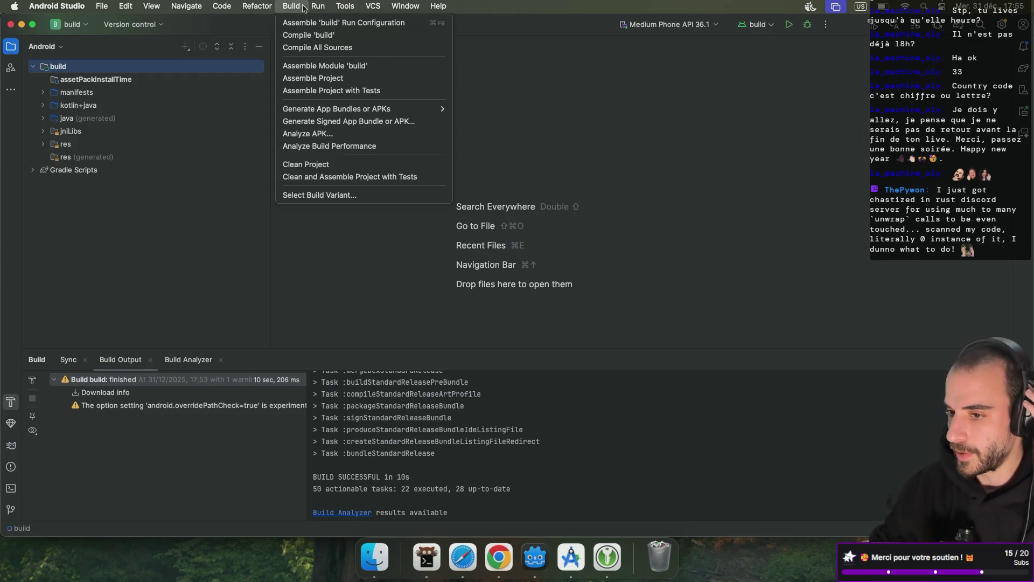
pyautogui.moveTo(308, 6)
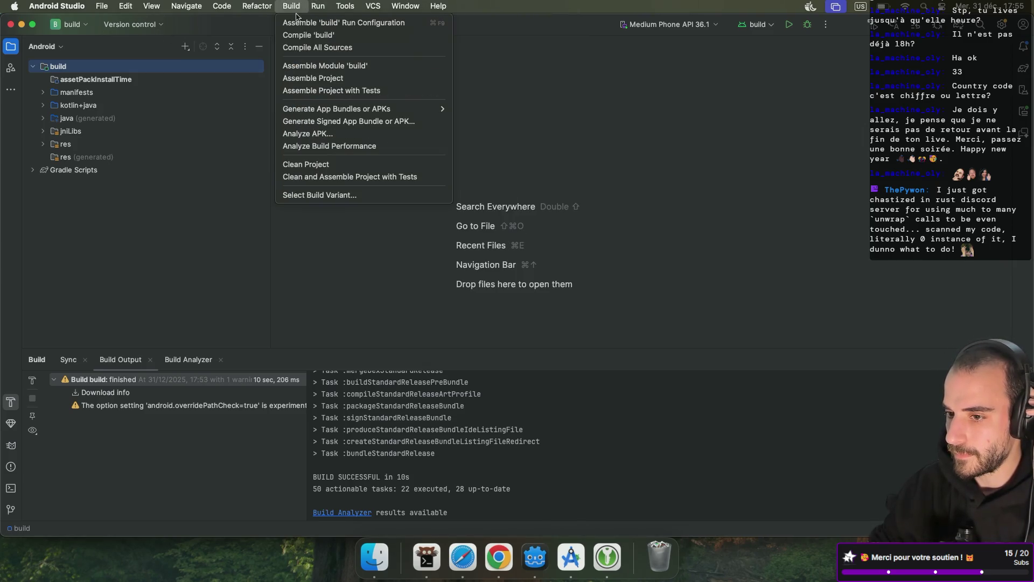
pyautogui.moveTo(308, 109)
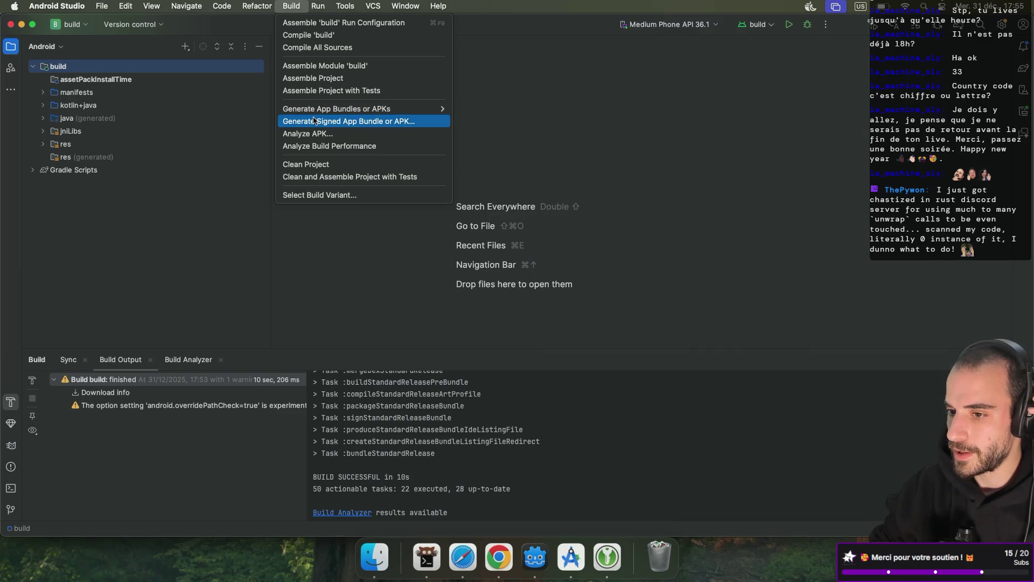
pyautogui.click(348, 122)
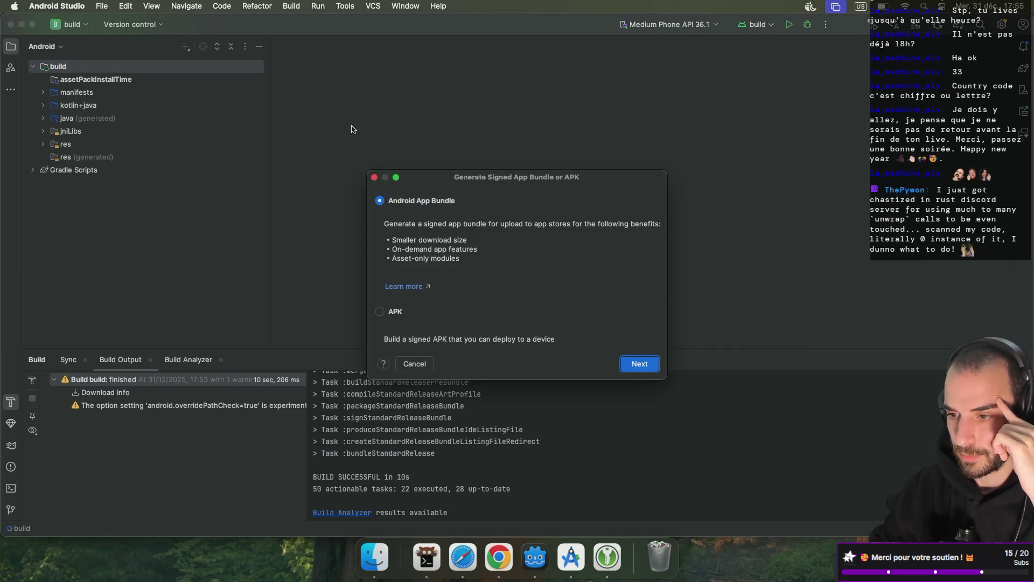
pyautogui.click(650, 365)
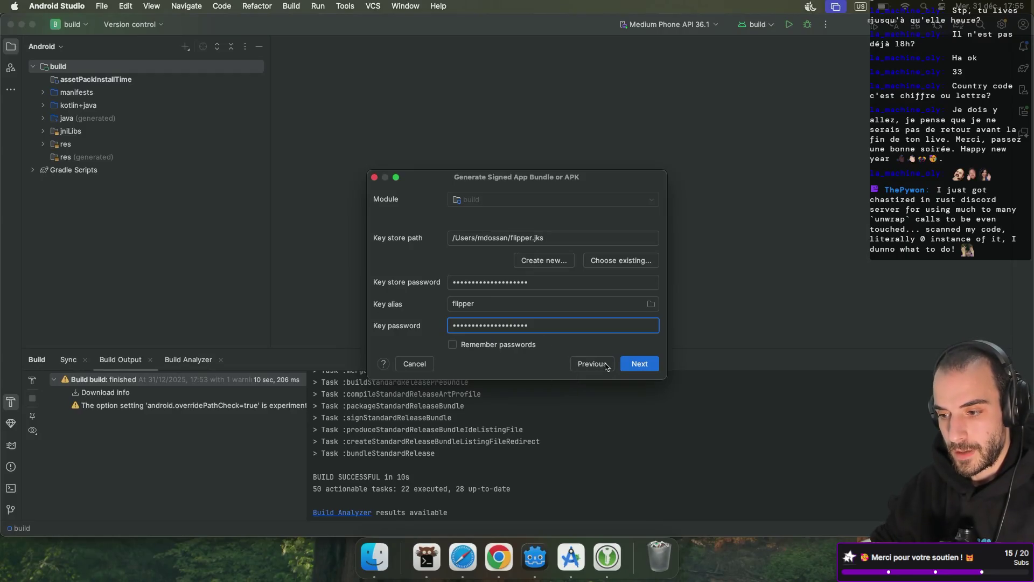
pyautogui.click(641, 365)
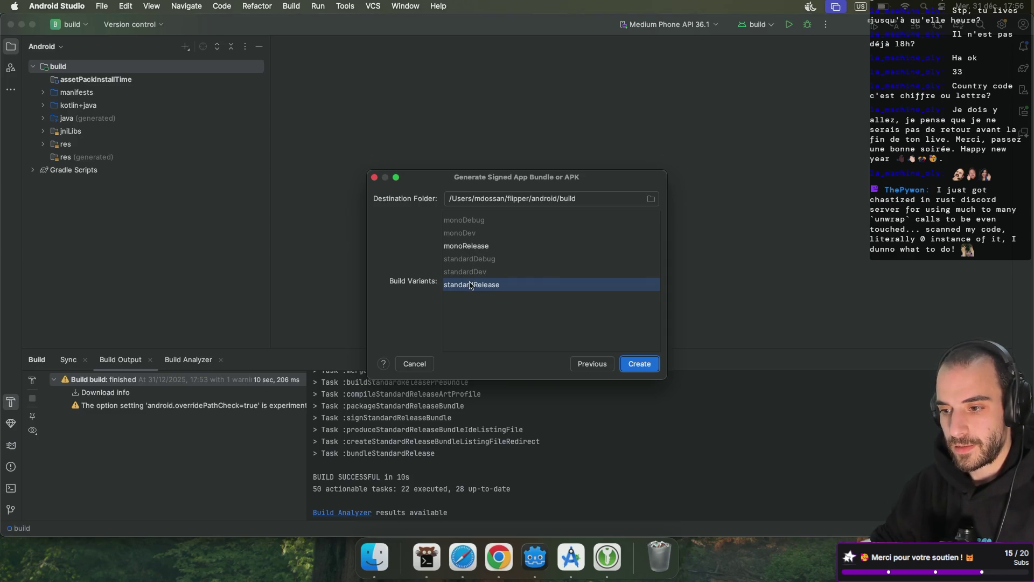
pyautogui.click(485, 249)
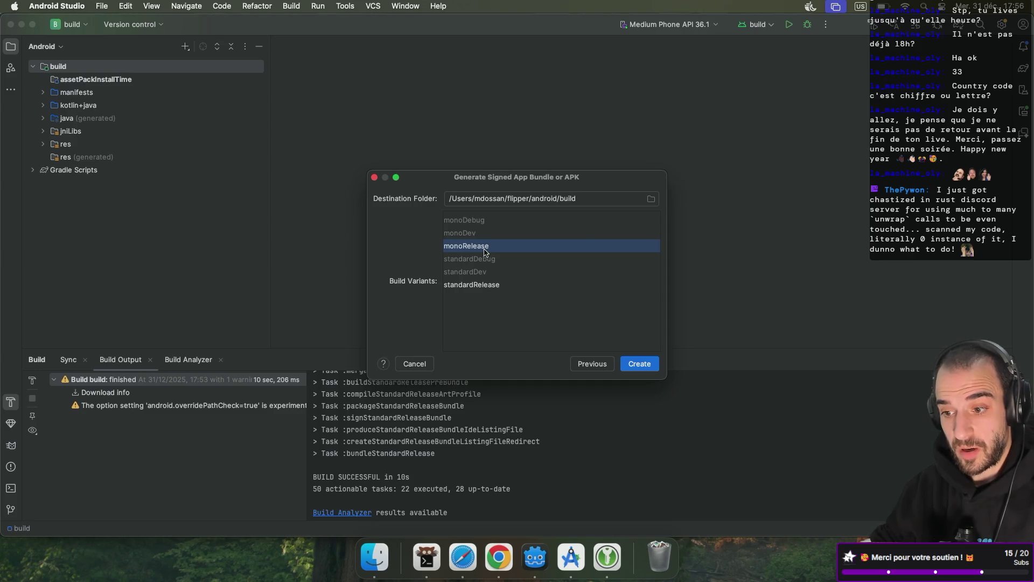
pyautogui.click(635, 364)
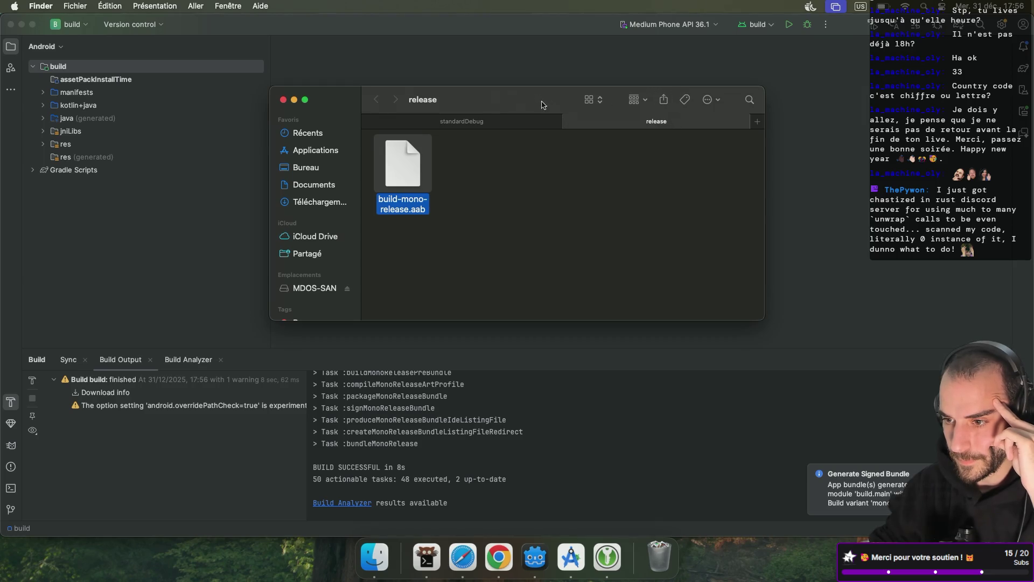
# - Zoom and drag-resize the Finder window showing build-mono-release.aab to a larger size
pyautogui.doubleClick(425, 102)
pyautogui.doubleClick(425, 102)
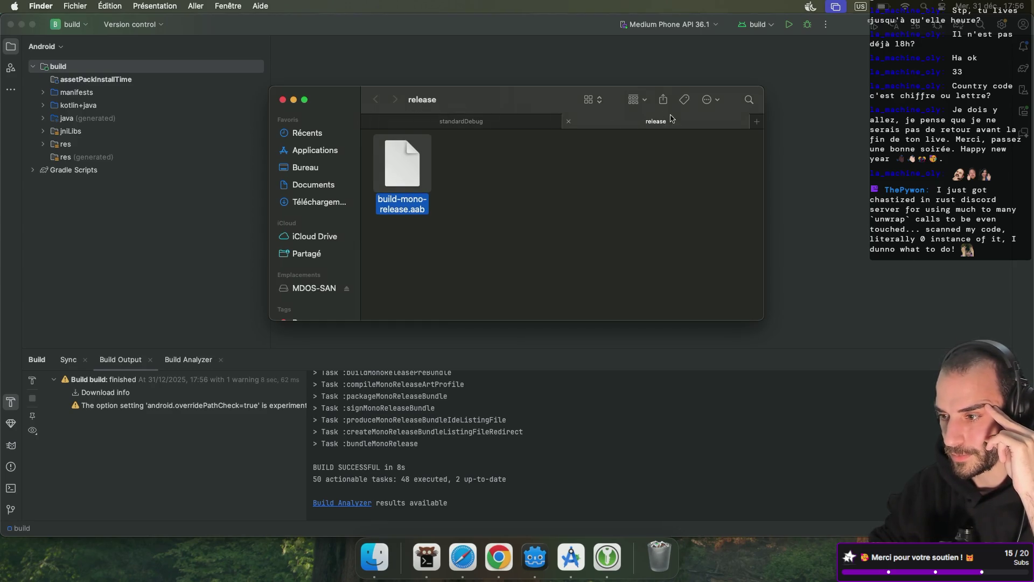
pyautogui.moveTo(763, 320); pyautogui.dragTo(838, 392)
pyautogui.doubleClick(416, 103)
pyautogui.doubleClick(413, 103)
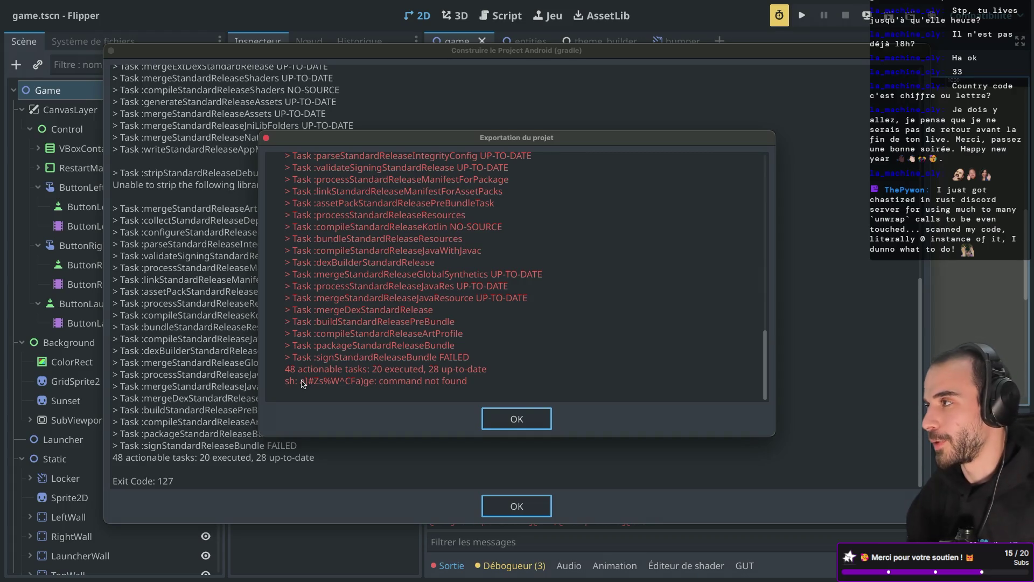
# - Dismiss Godot's export failure and Gradle log, hide KeePassXC, and return to Android Studio
pyautogui.click(516, 418)
pyautogui.click(512, 509)
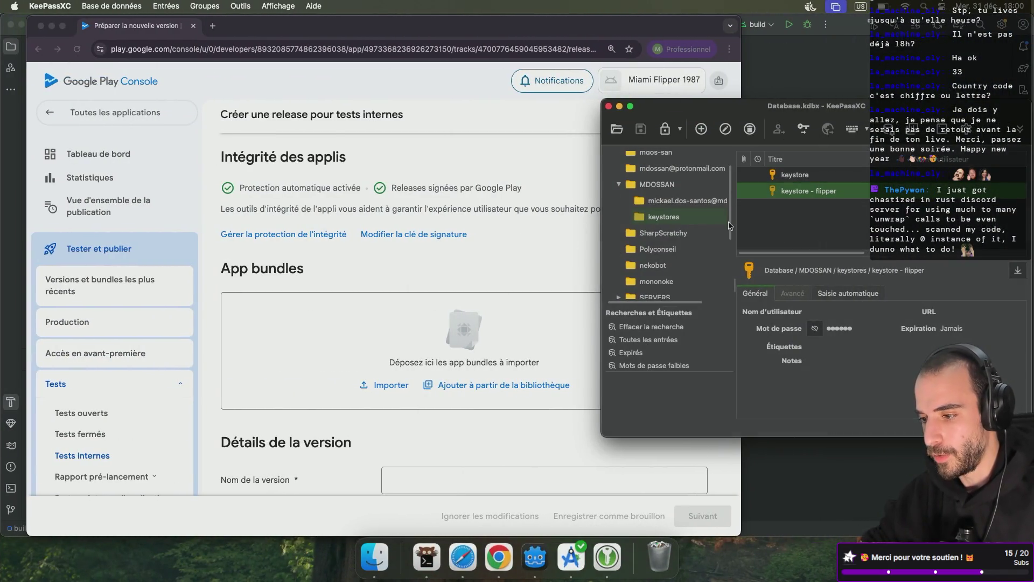
pyautogui.click(621, 107)
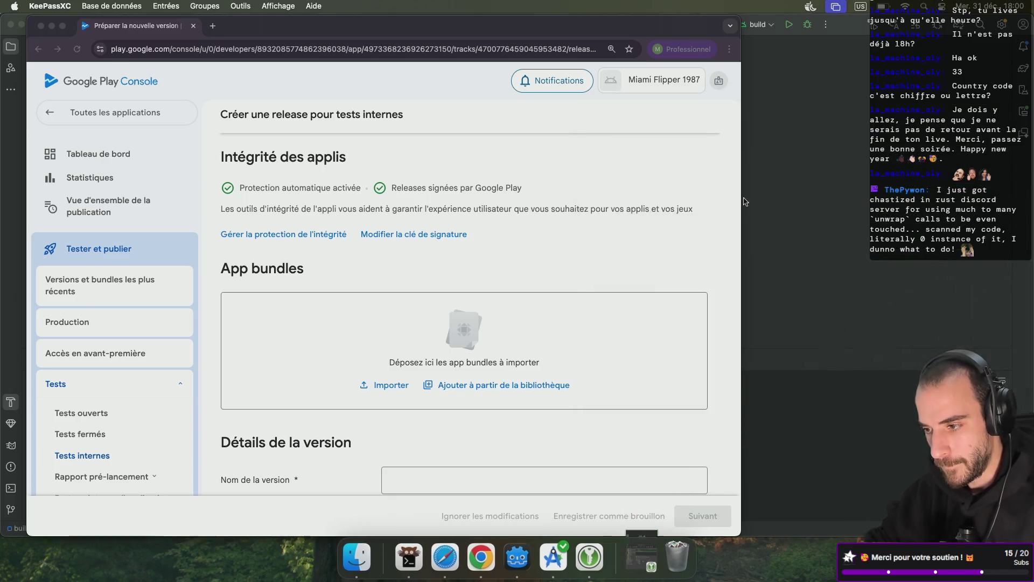
pyautogui.press('super+Tab')
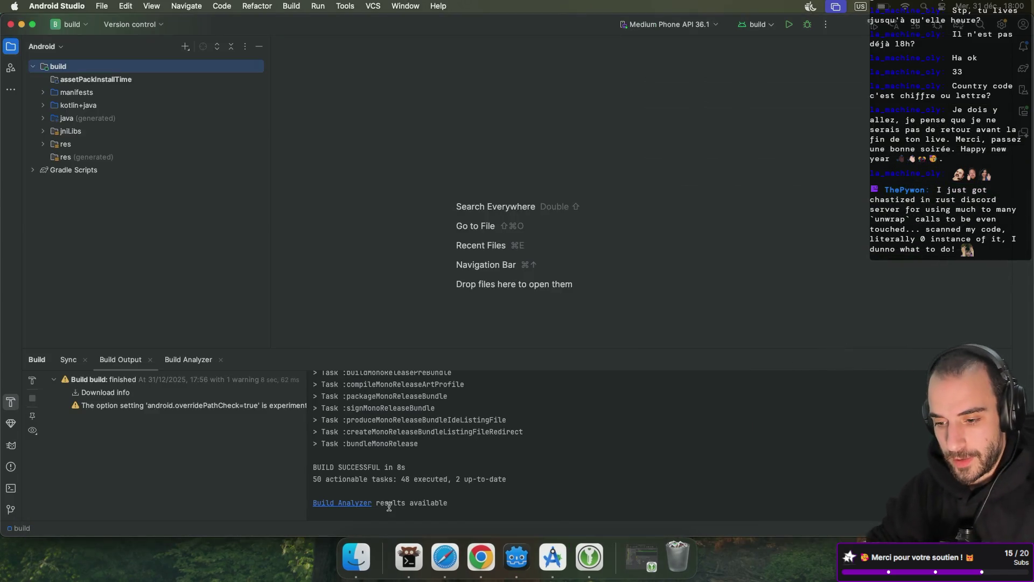
pyautogui.click(356, 556)
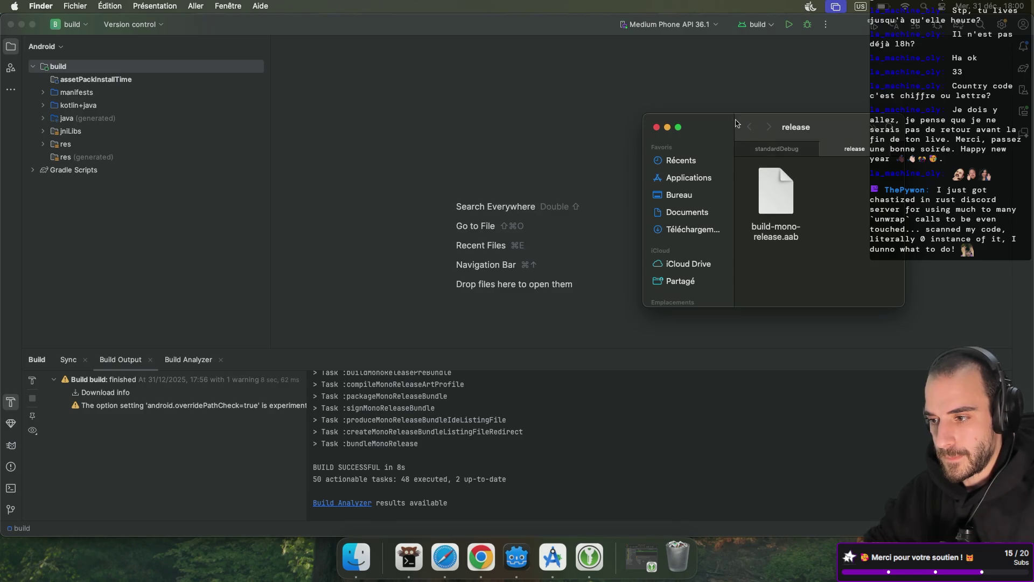
# - Trash keystore.jks and the flipper key file from the home folder, then return to Android Studio
pyautogui.moveTo(734, 120); pyautogui.dragTo(583, 117)
pyautogui.press('super+shift+h')
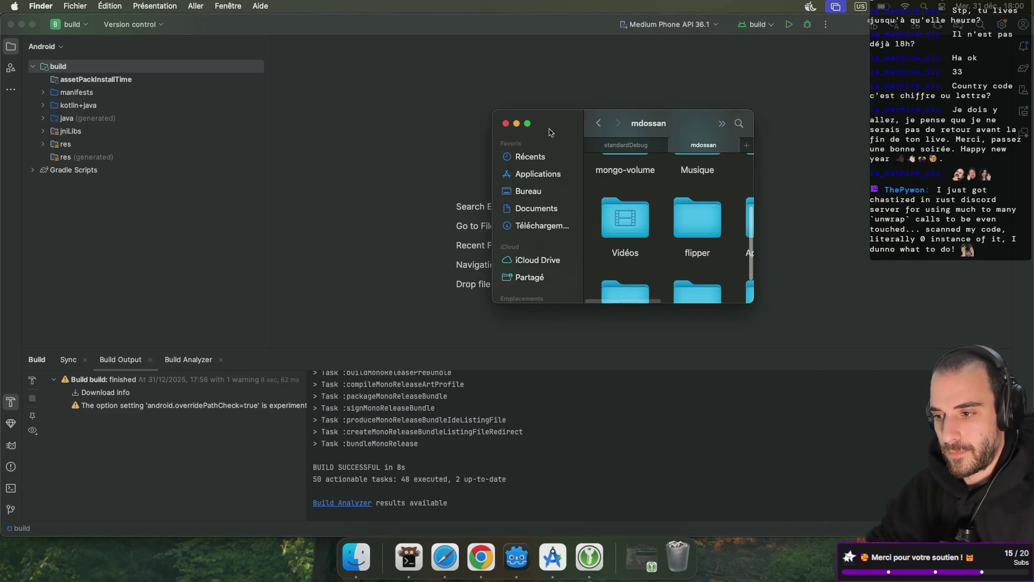
pyautogui.doubleClick(679, 121)
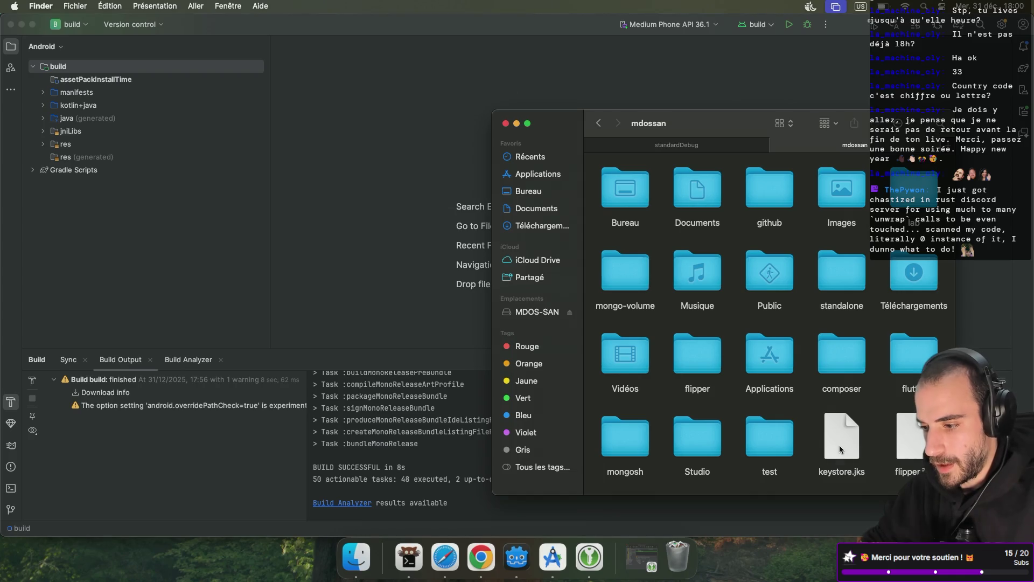
pyautogui.click(841, 436)
pyautogui.keyDown('super'); pyautogui.click(923, 446); pyautogui.keyUp('super')
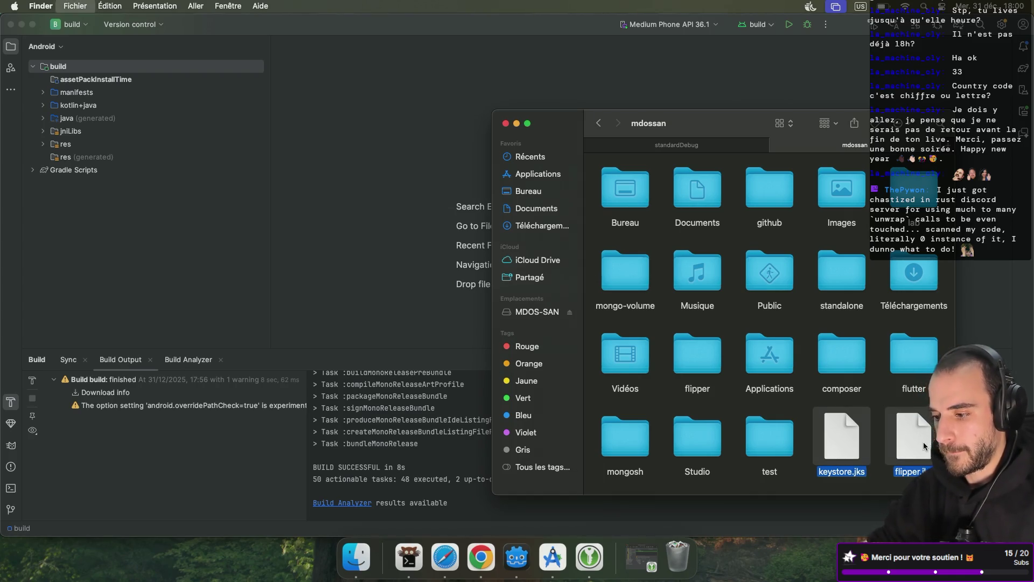
pyautogui.press('super+BackSpace')
pyautogui.click(260, 224)
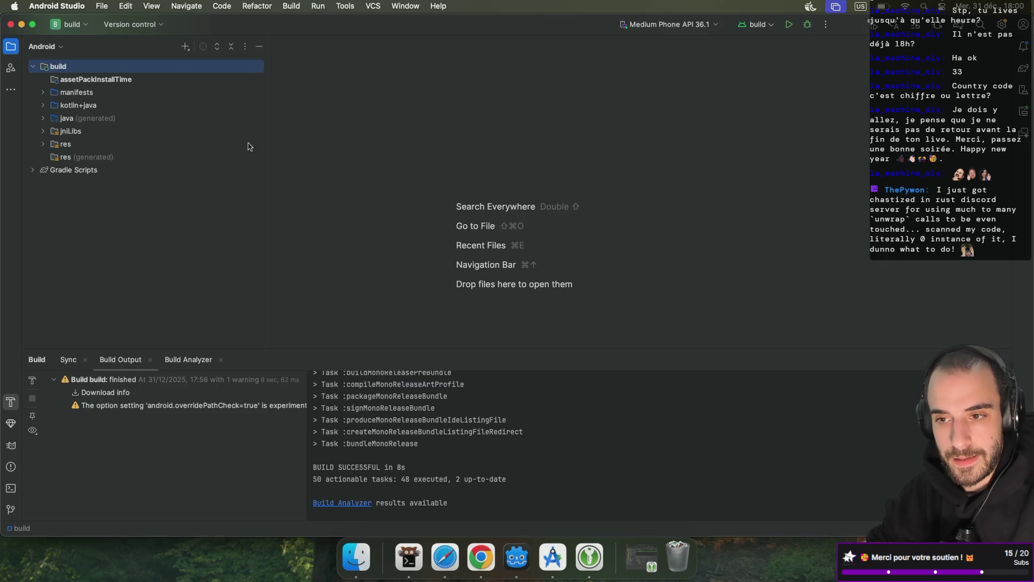
pyautogui.click(292, 6)
# - Generate a signed Android App Bundle and begin creating a new key store
pyautogui.moveTo(332, 110)
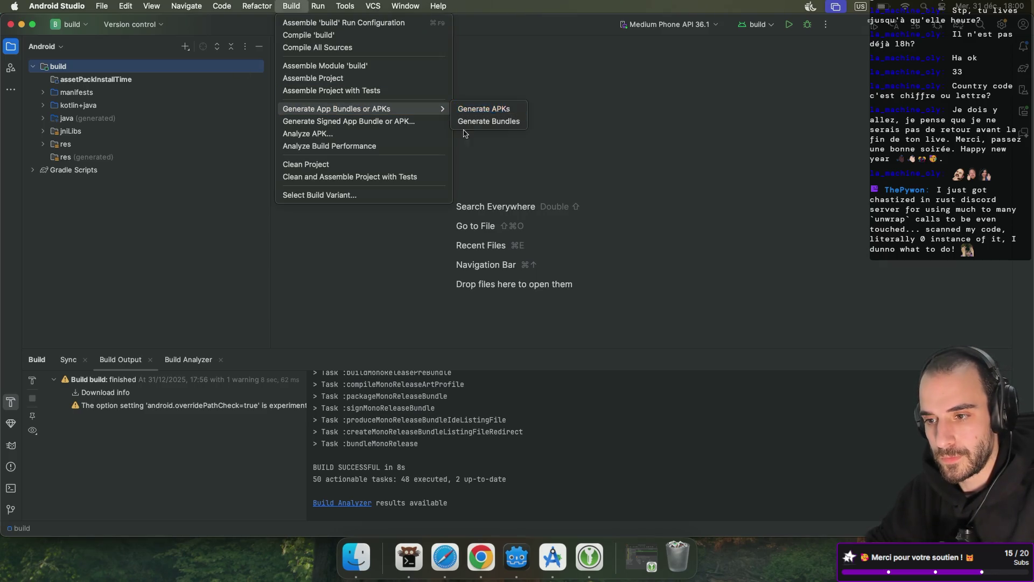
pyautogui.click(420, 122)
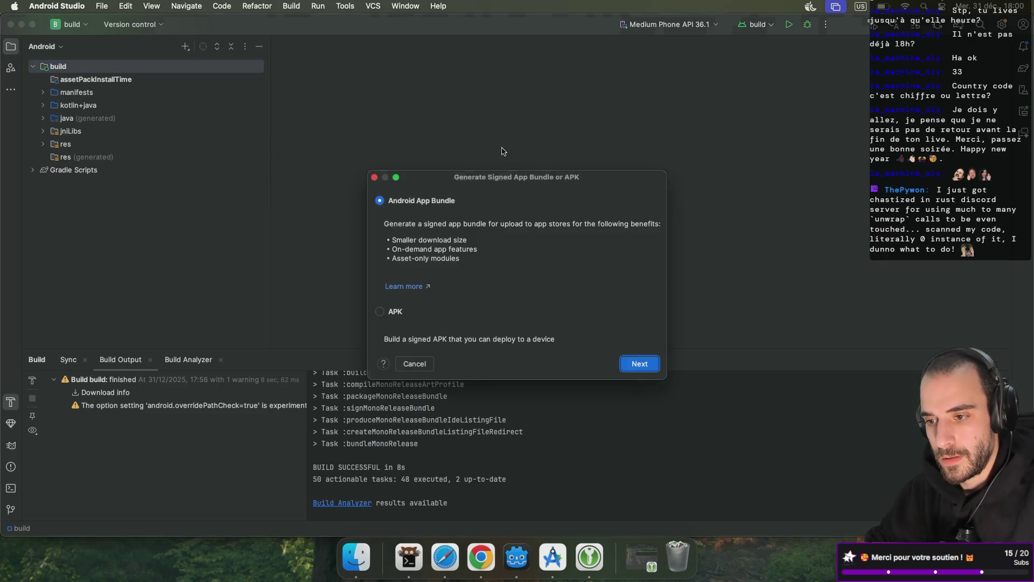
pyautogui.click(639, 364)
pyautogui.click(540, 262)
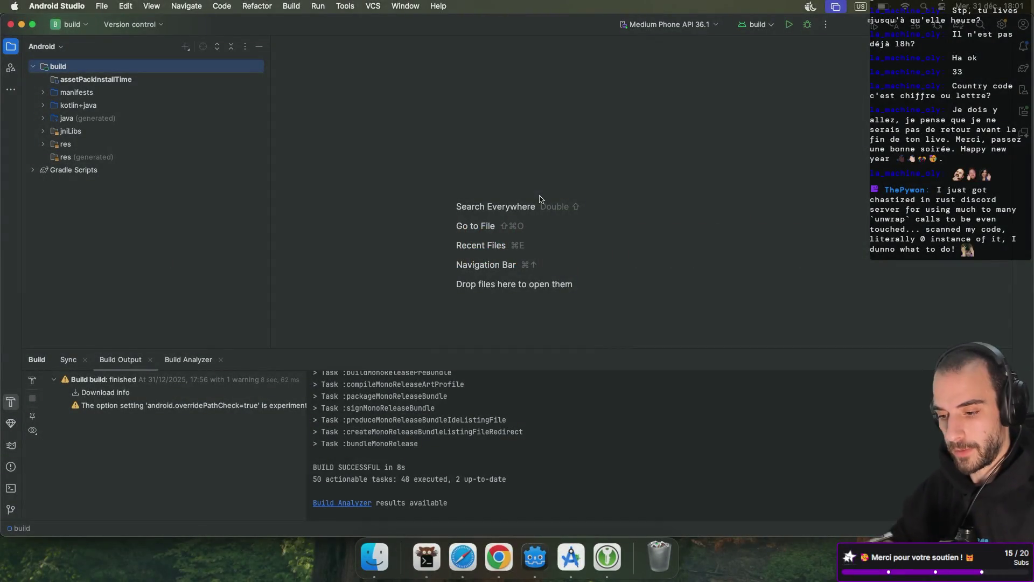
# - Bring the file browser forward, then switch over to the Godot editor
pyautogui.click(384, 549)
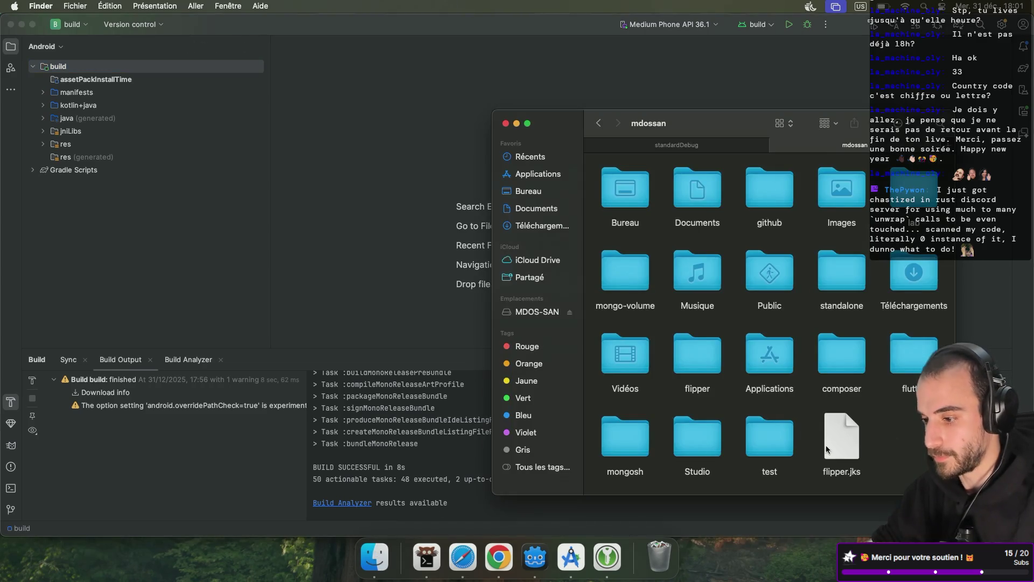
pyautogui.hotkey('ctrl', 'Right')
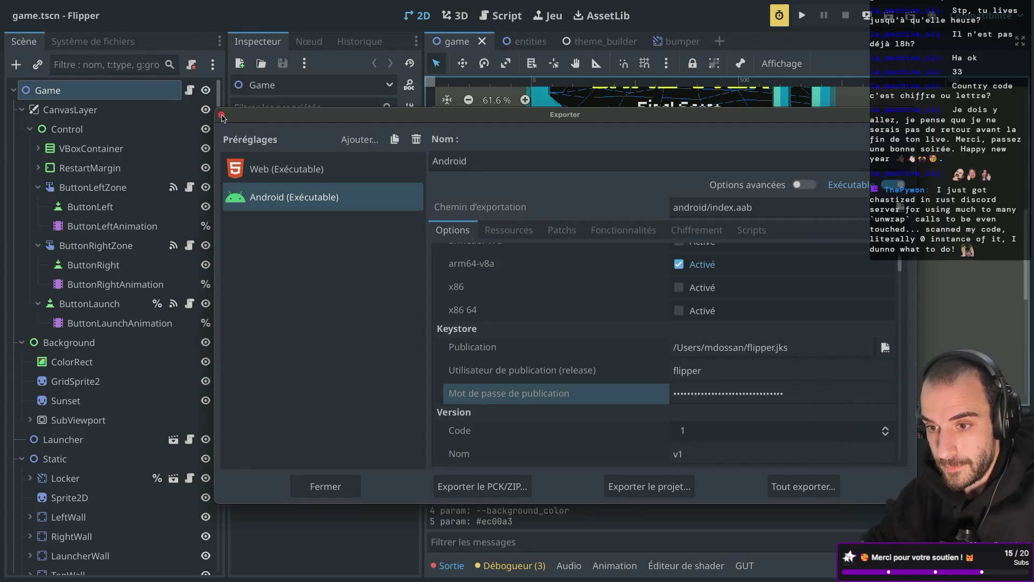
# - Close Godot's export settings and the KeePassXC password manager window
pyautogui.click(221, 116)
pyautogui.press('super+Tab')
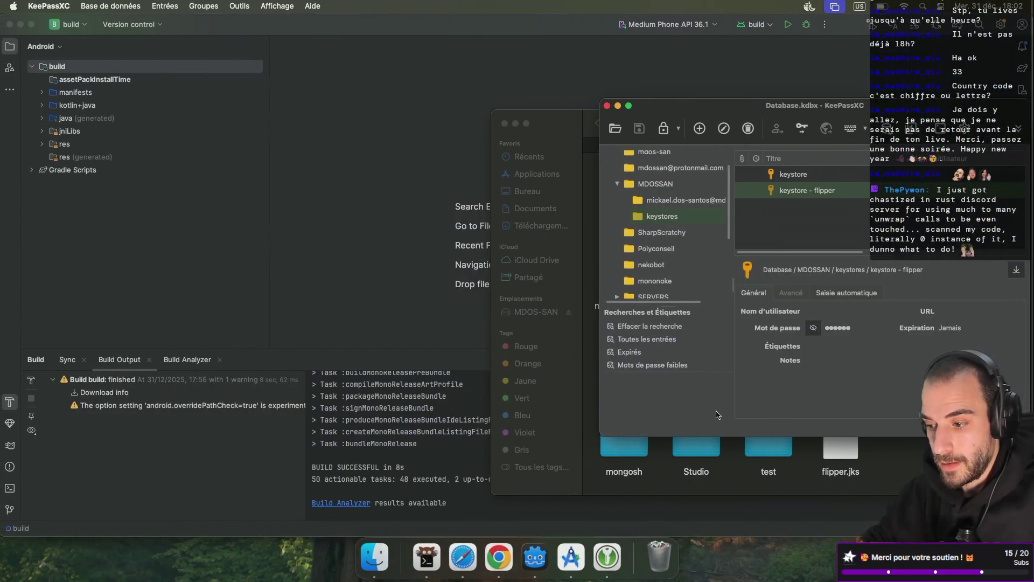
pyautogui.click(608, 106)
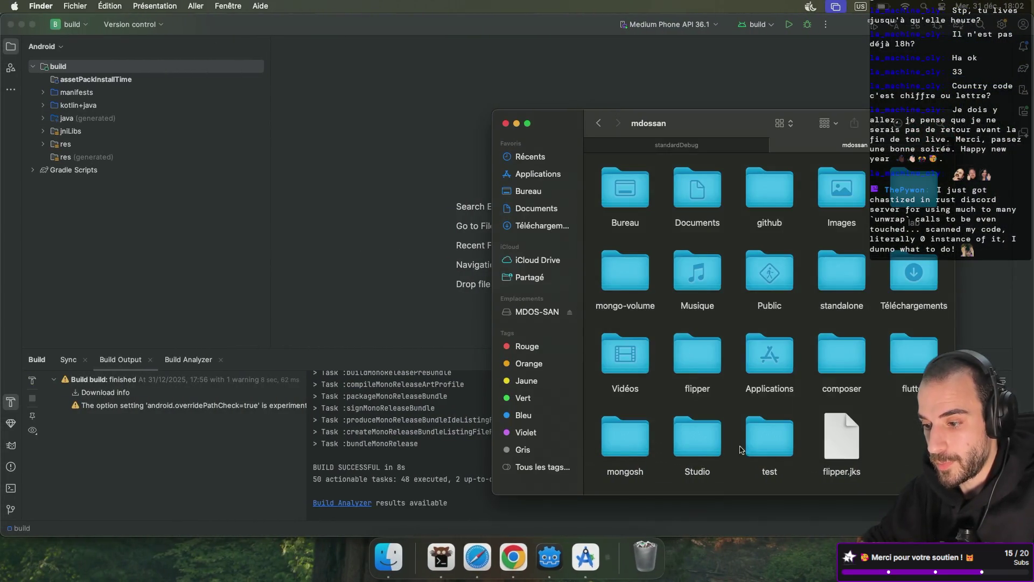
# - Open flipper > android in Finder and drag index.aab onto the Play Console bundle upload area
pyautogui.doubleClick(707, 362)
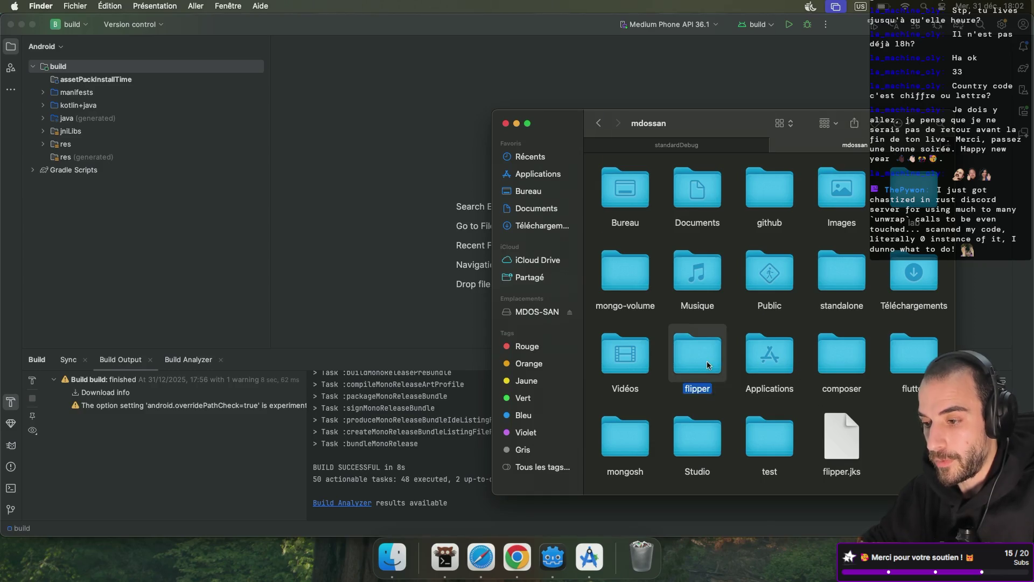
pyautogui.doubleClick(703, 418)
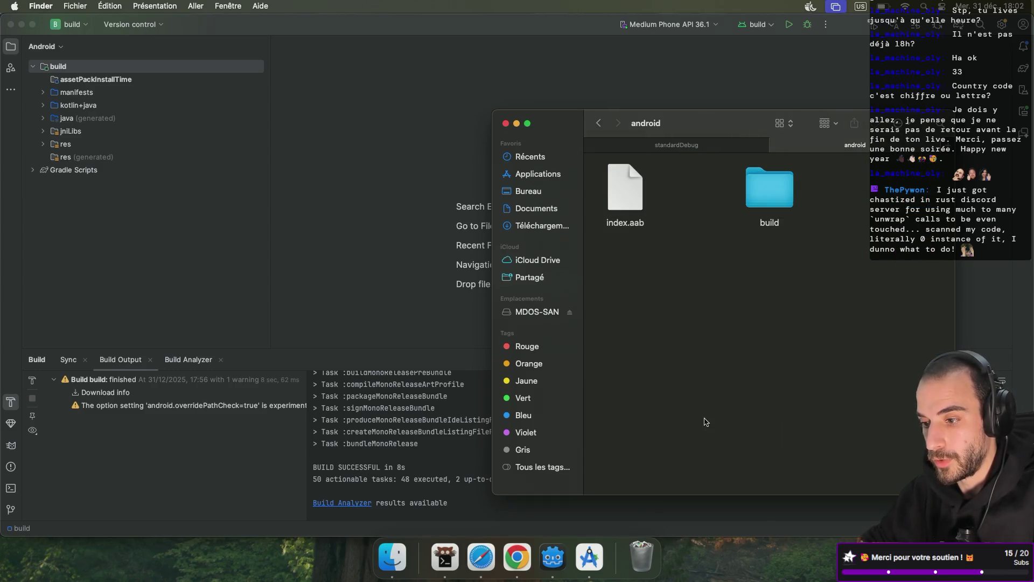
pyautogui.click(641, 199)
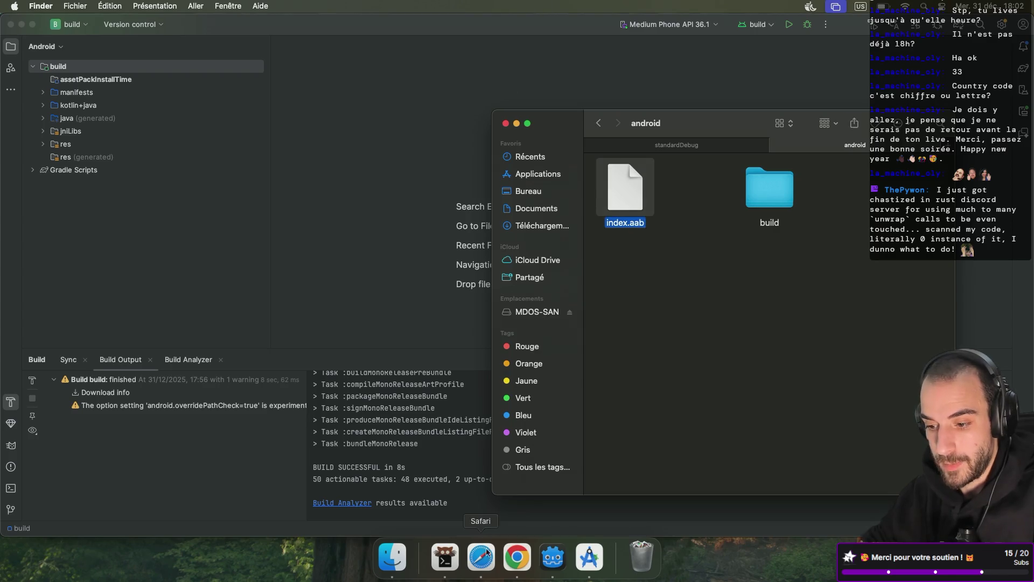
pyautogui.click(516, 568)
pyautogui.press('super+Tab')
pyautogui.moveTo(628, 188); pyautogui.dragTo(367, 331)
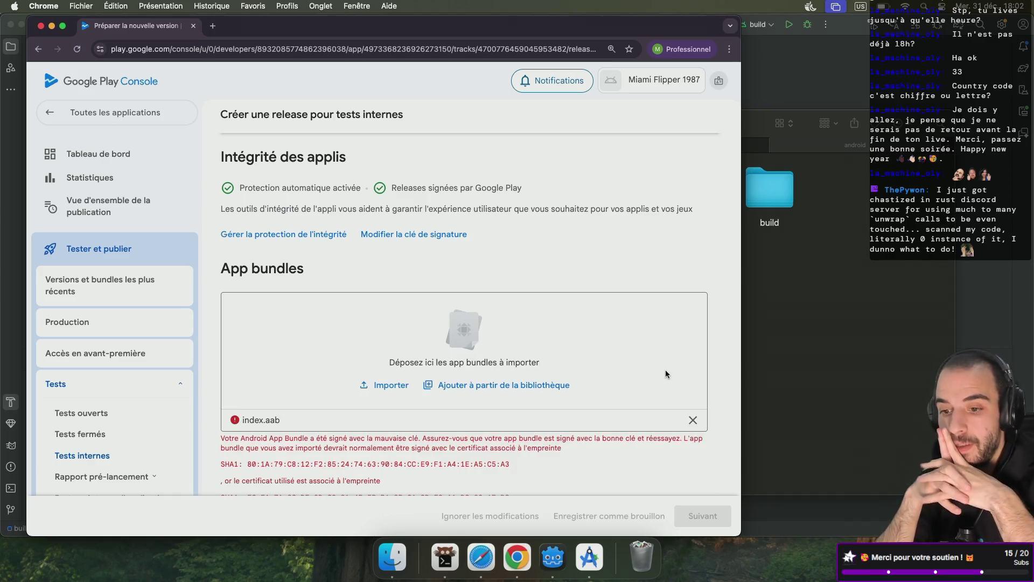
# - Compare the expected and actually used SHA1 fingerprints in the wrong-key upload error
pyautogui.scroll(-2, 665, 369)
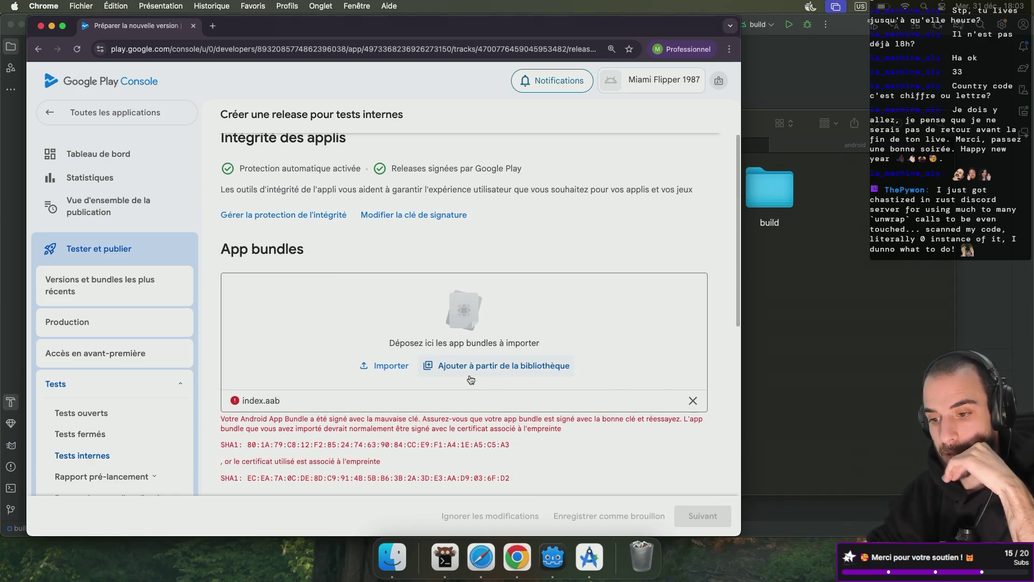
pyautogui.scroll(-4, 470, 378)
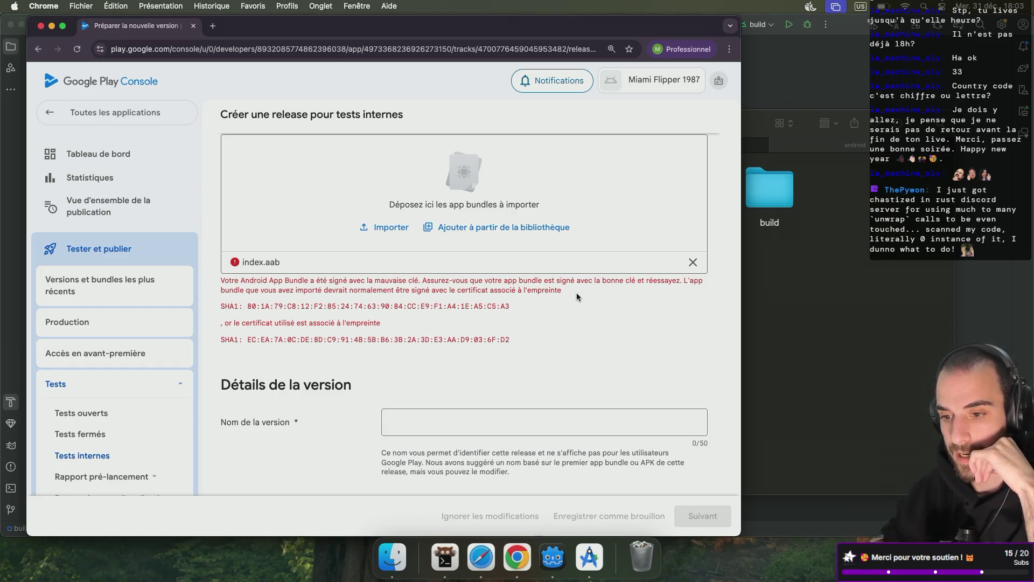
pyautogui.moveTo(248, 306); pyautogui.dragTo(457, 316)
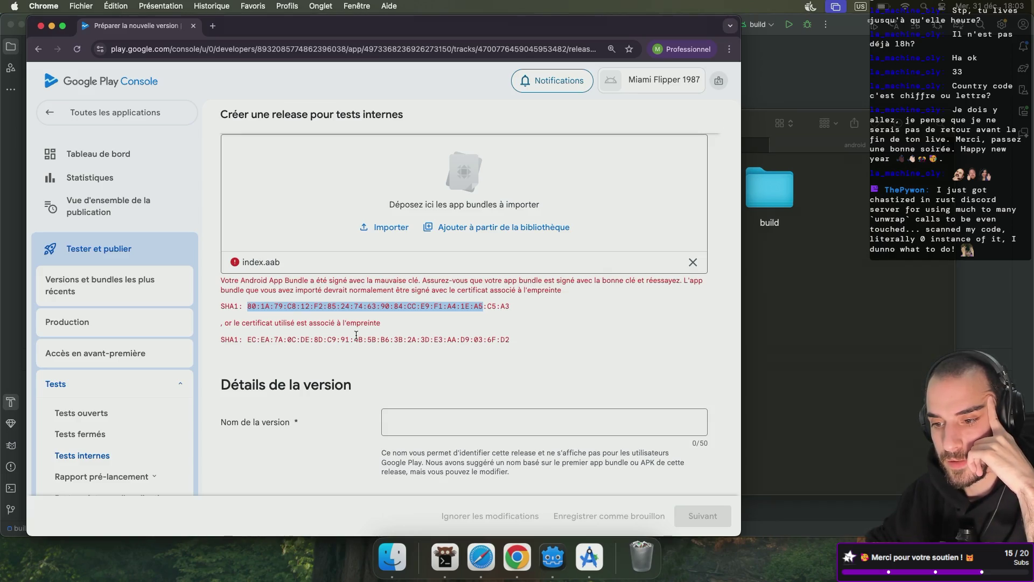
pyautogui.moveTo(248, 340); pyautogui.dragTo(516, 347)
pyautogui.click(515, 344)
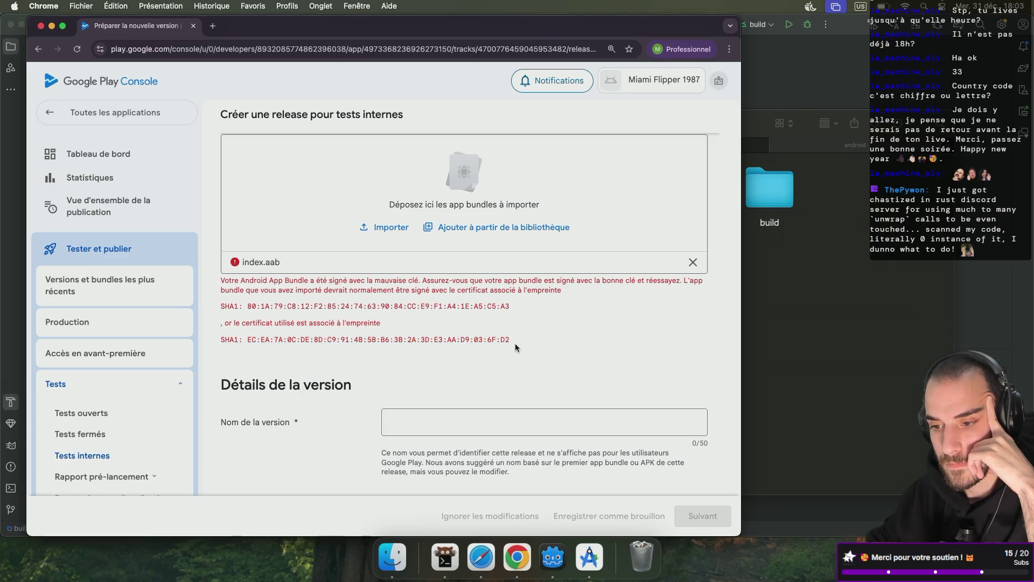
pyautogui.scroll(-5, 514, 345)
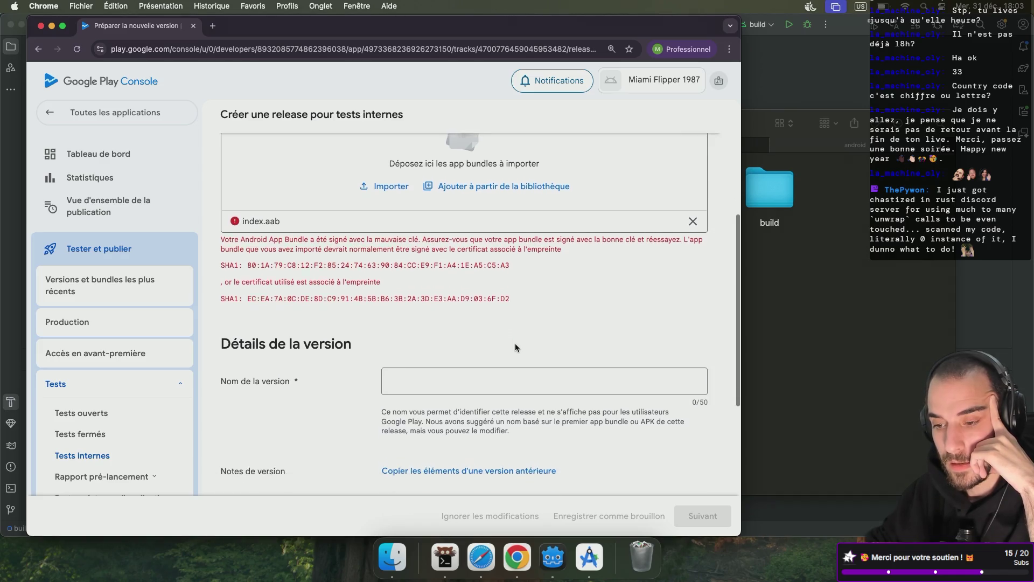
pyautogui.scroll(7, 515, 344)
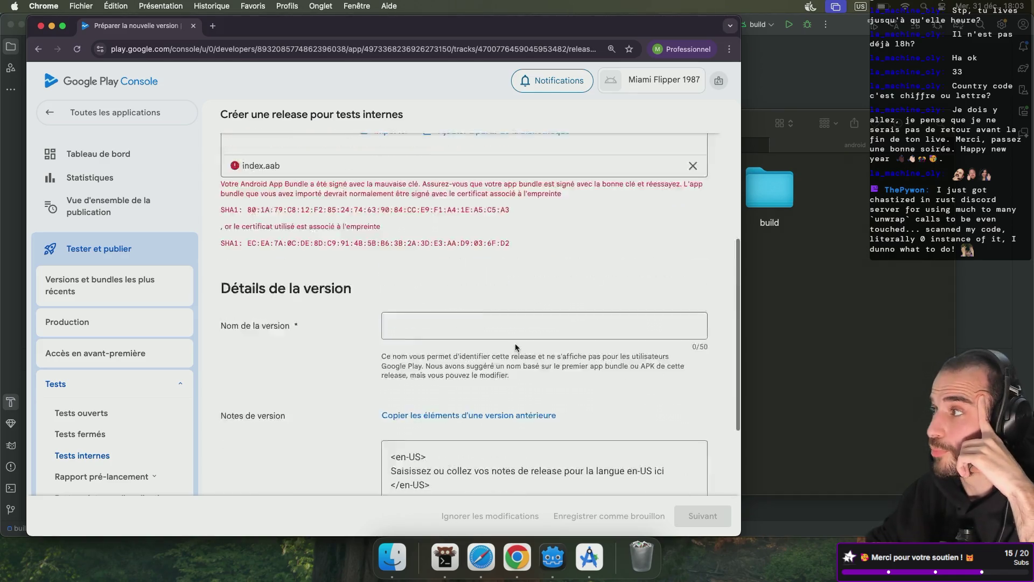
pyautogui.scroll(-5, 515, 344)
pyautogui.scroll(7, 515, 344)
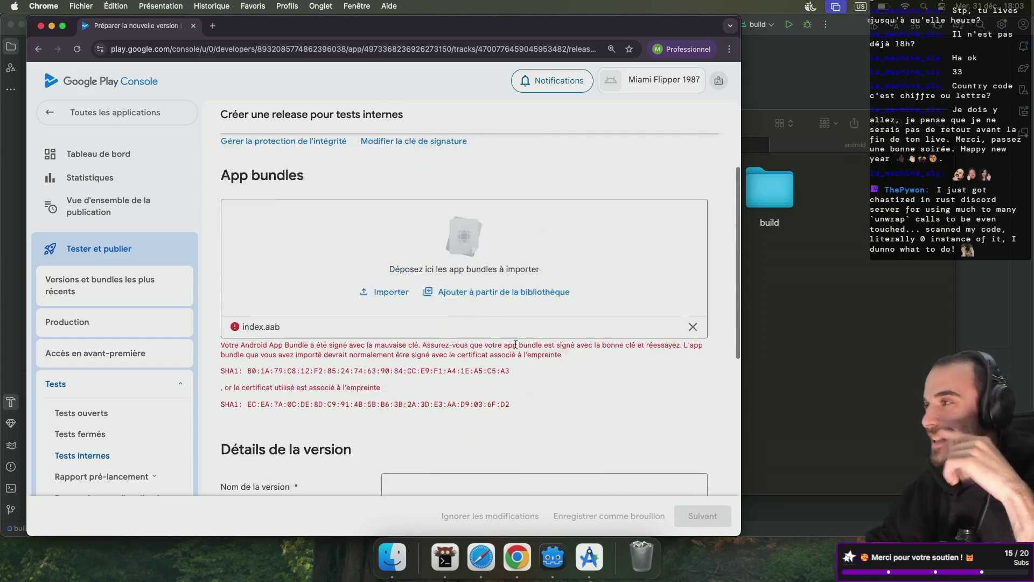